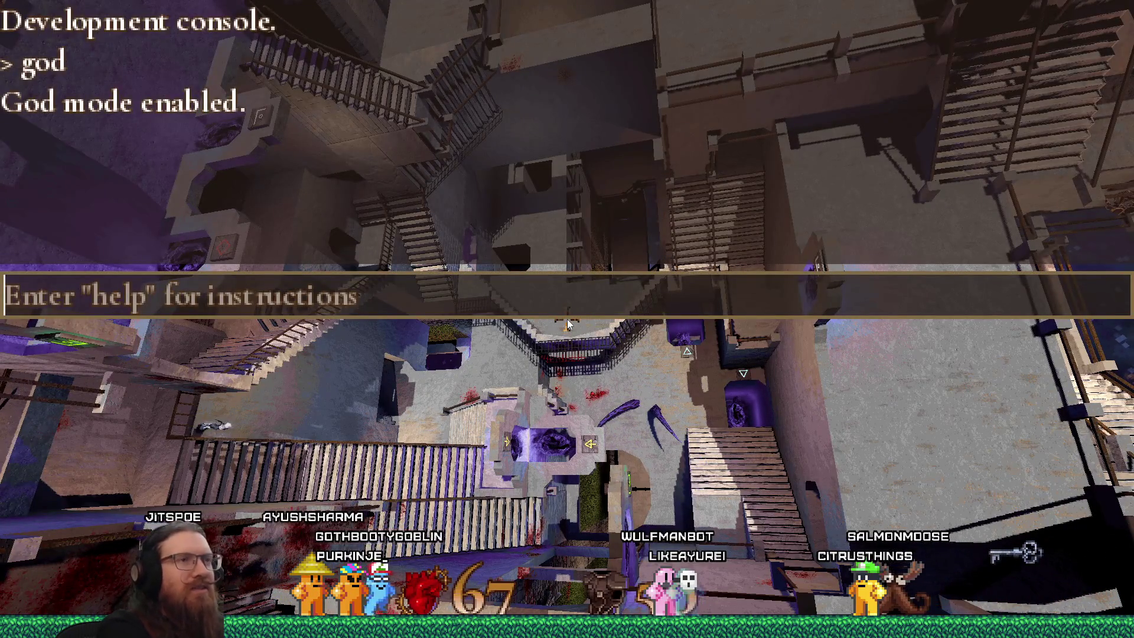
# Step: Enter the noclip console command to fly freely over the Escher stair level
pyautogui.write('p')
pyautogui.press('Return')
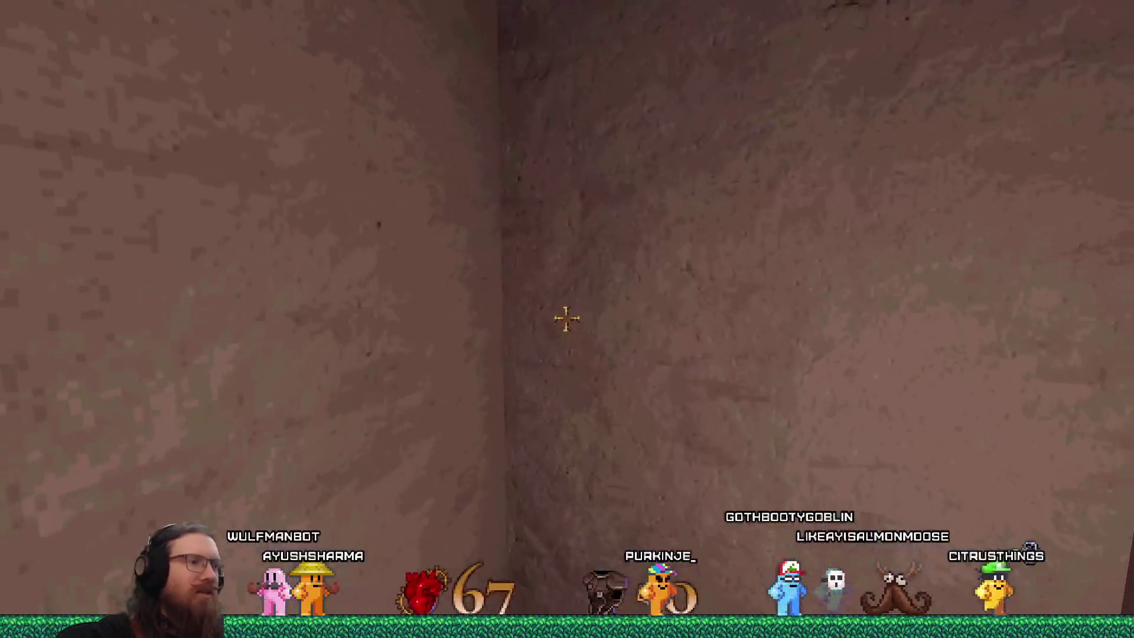
# Step: Turn noclip back off through the developer console
pyautogui.press('`')
pyautogui.write('clip')
pyautogui.press('Return')
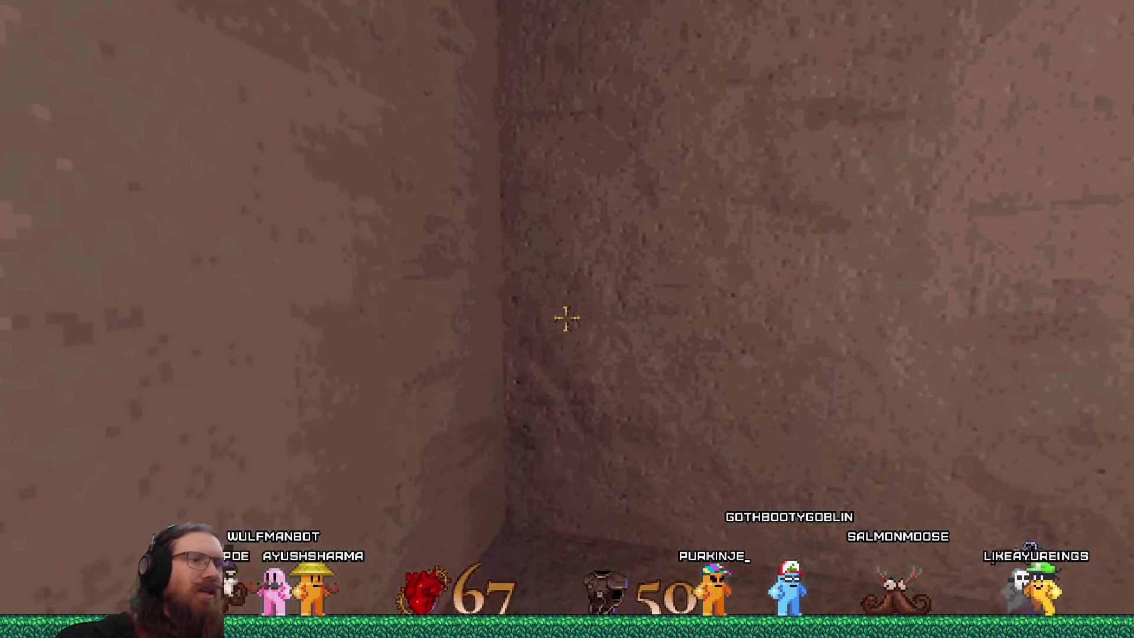
# Step: Walk the staircases and stone shaft to the ladder and climb it
pyautogui.press('w')
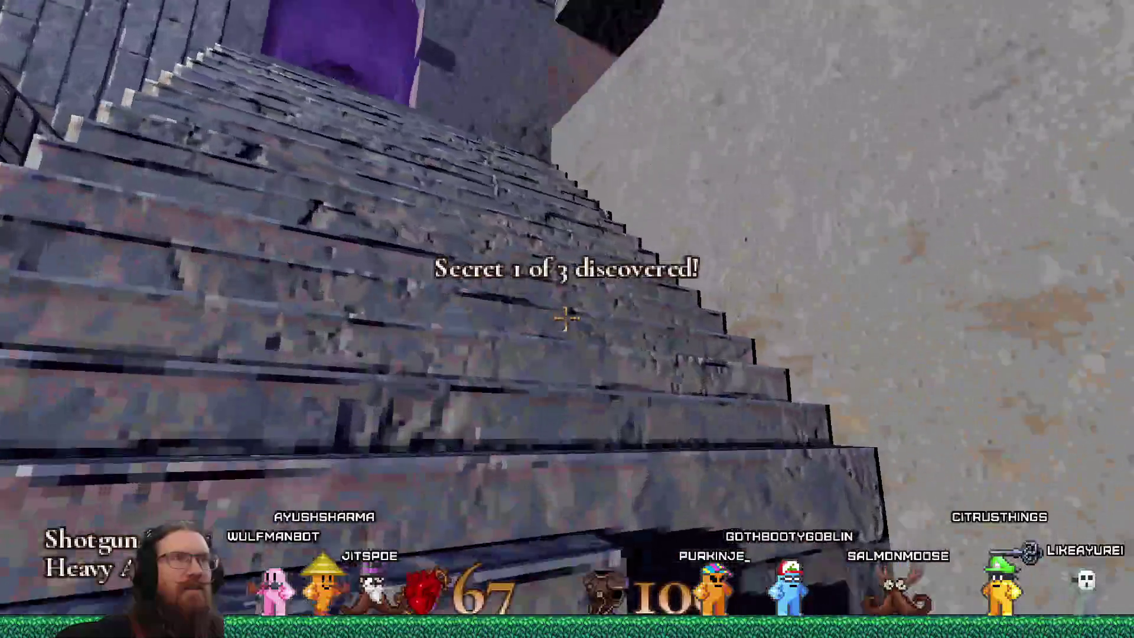
pyautogui.press('w')
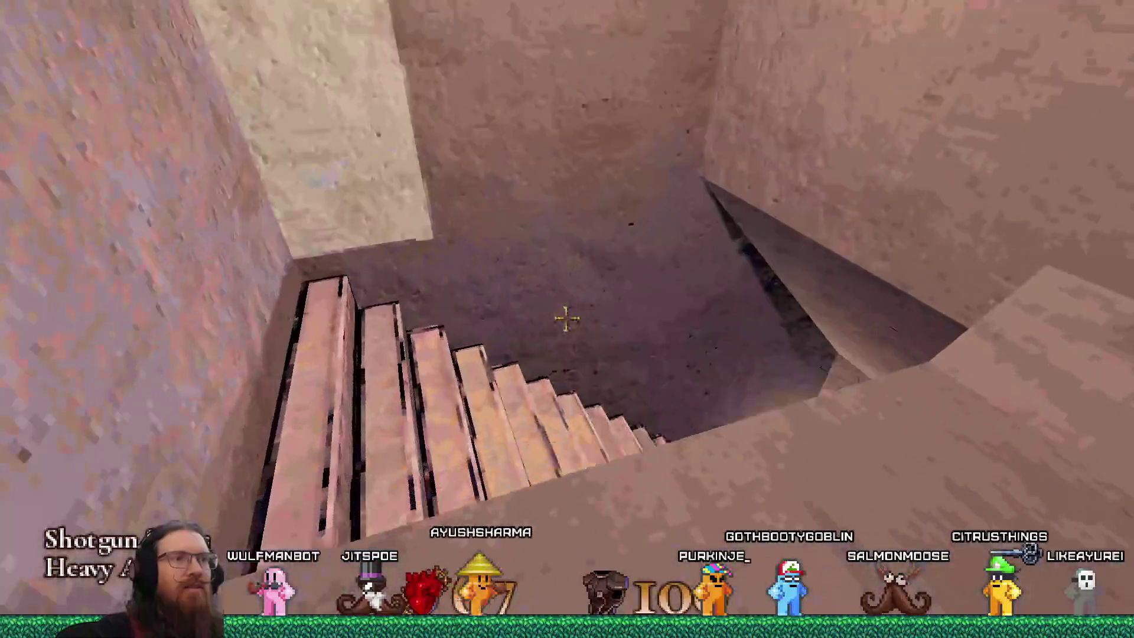
pyautogui.press('w')
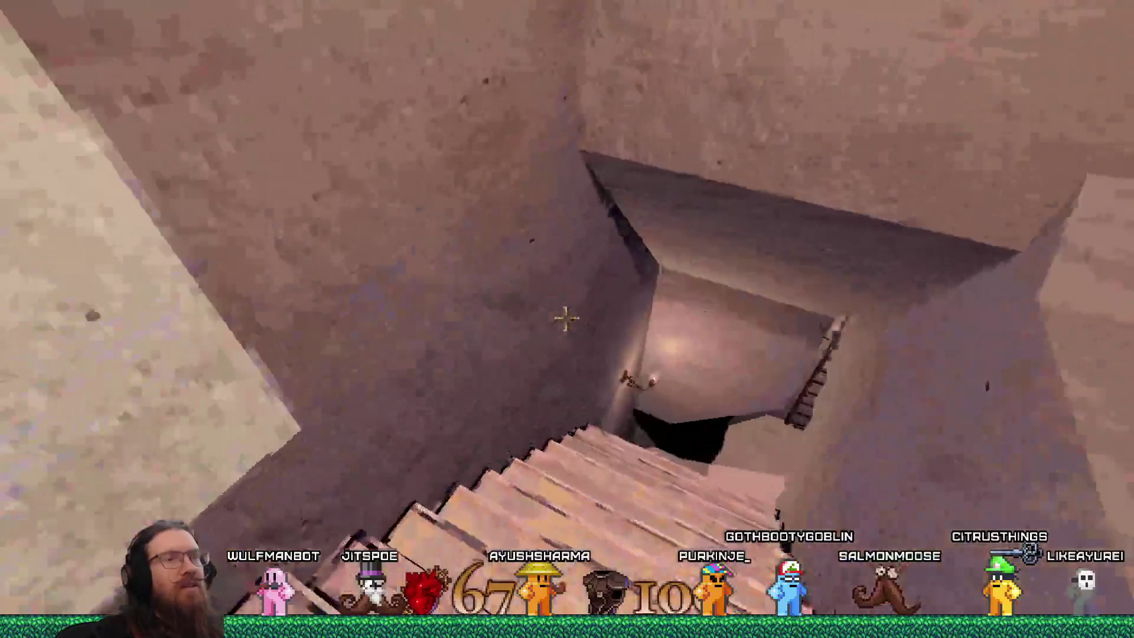
pyautogui.press('w')
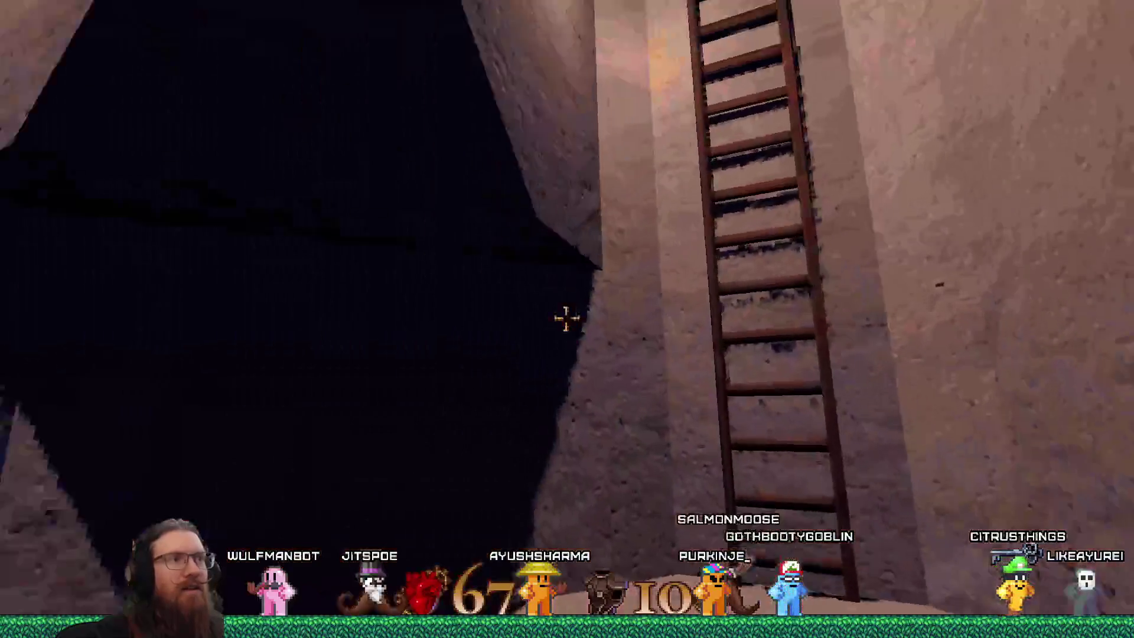
pyautogui.press('w')
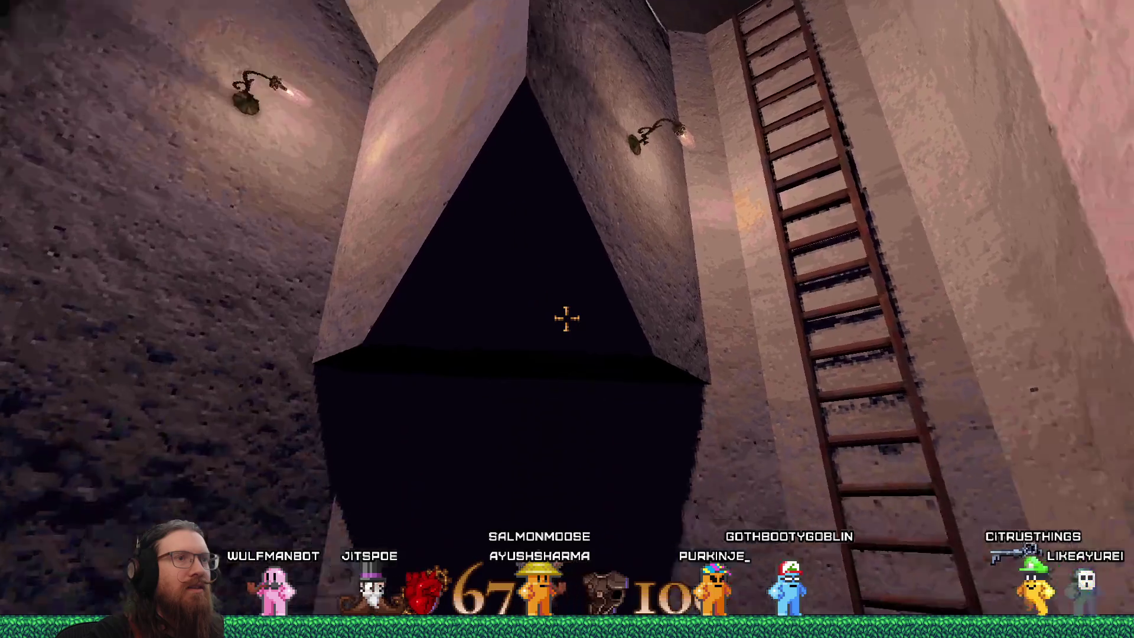
pyautogui.press('w')
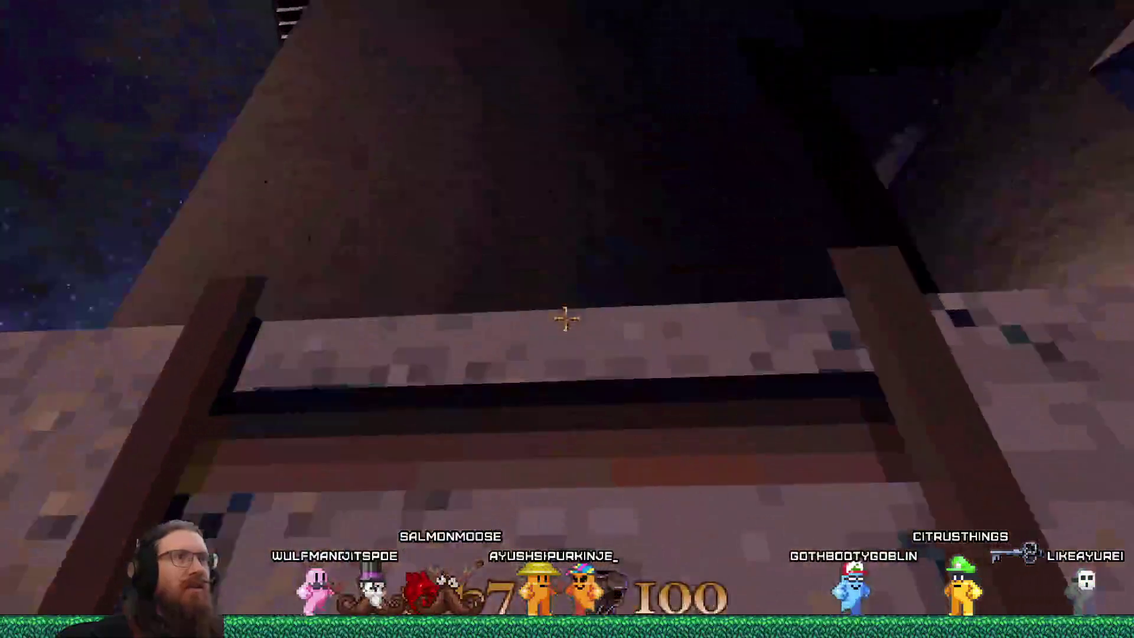
# Step: Cross the platform by the tall tower and drop down beside the stone wall
pyautogui.press('w')
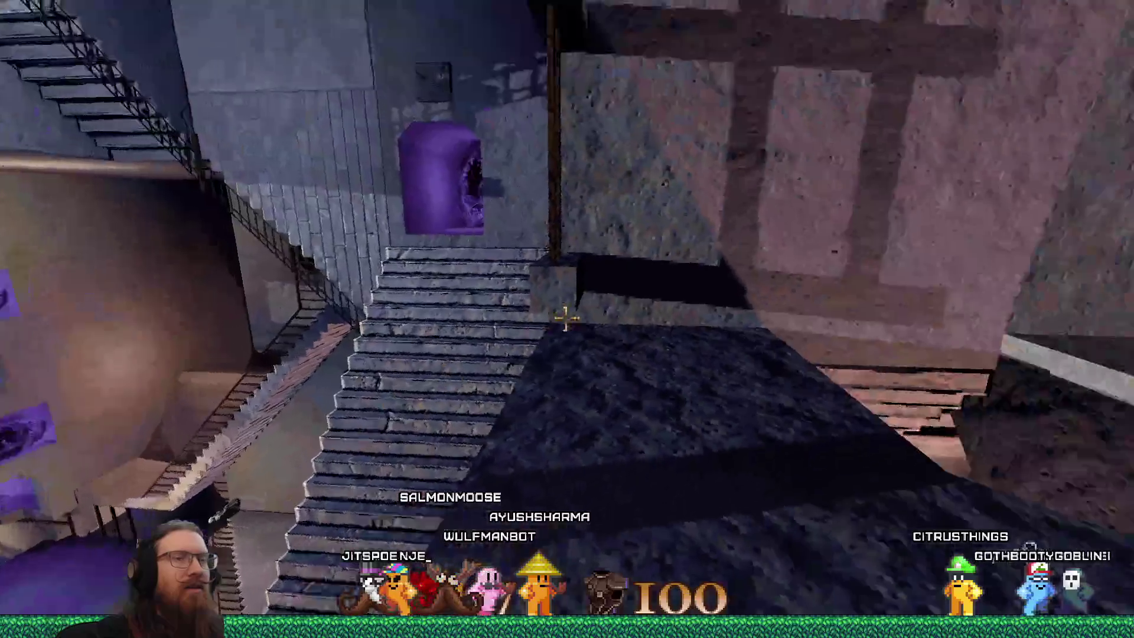
pyautogui.press('w')
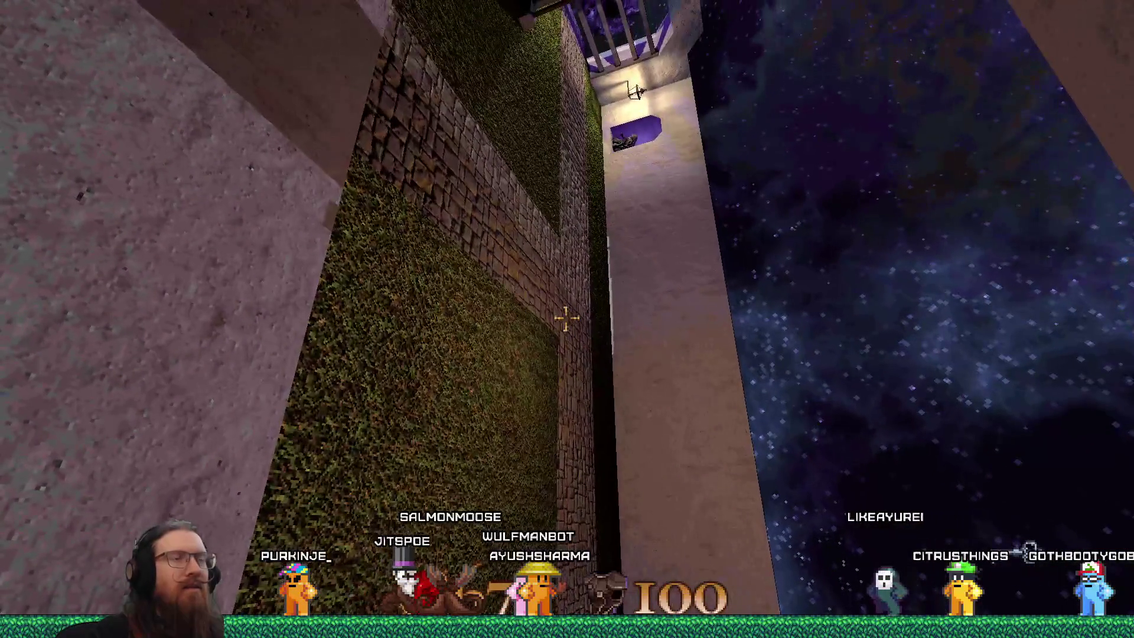
pyautogui.press('w')
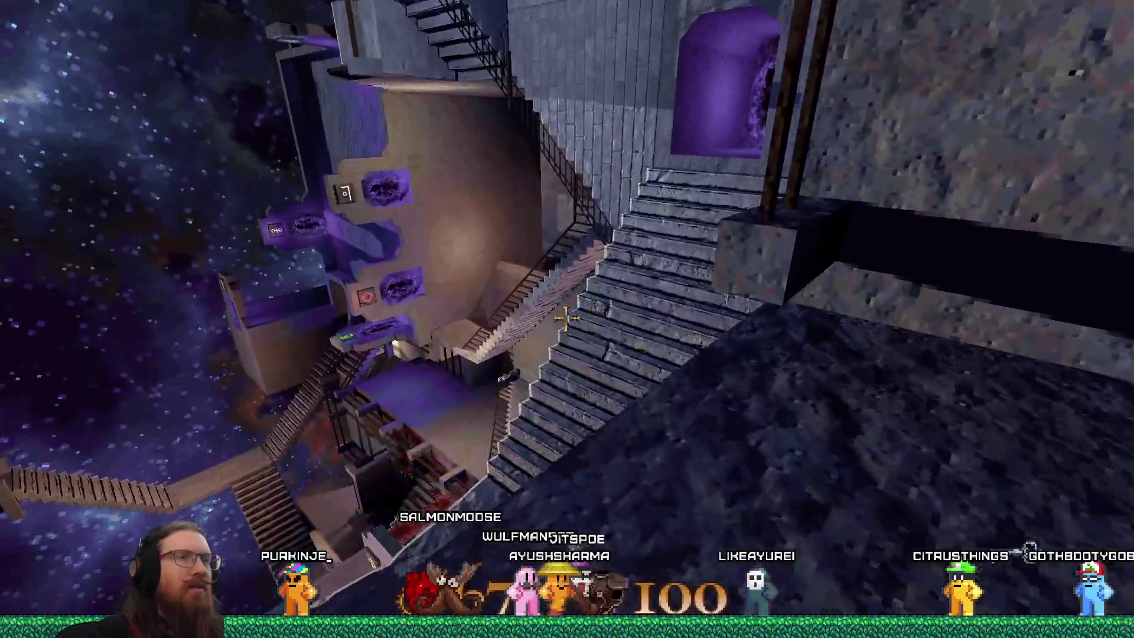
pyautogui.press('w')
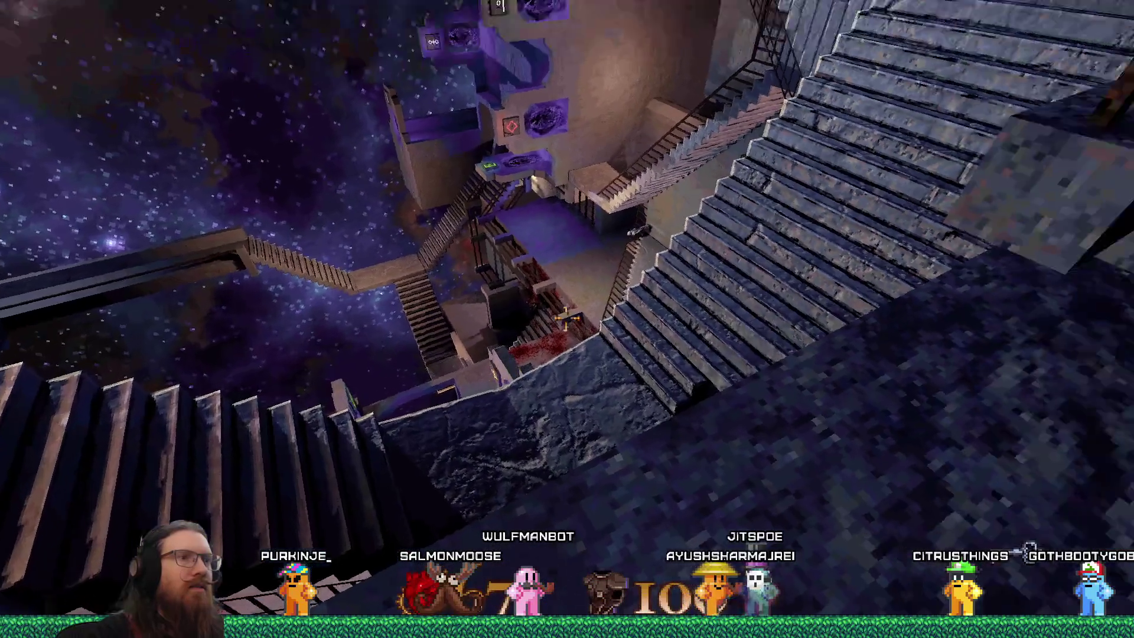
pyautogui.press('w')
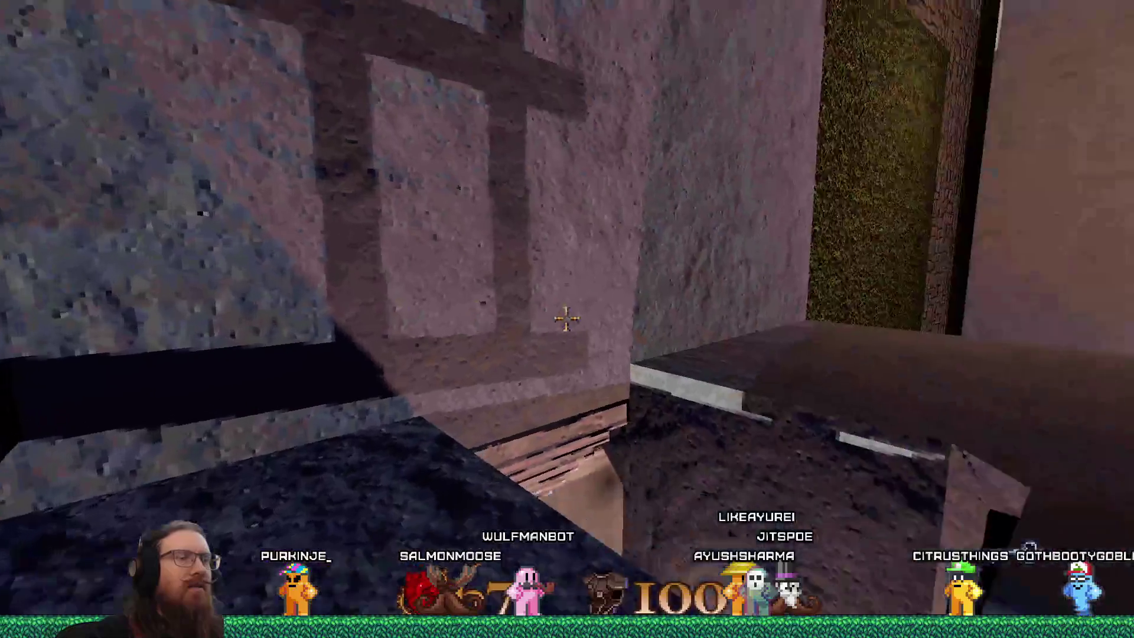
pyautogui.press('`')
pyautogui.write('change_gravity')
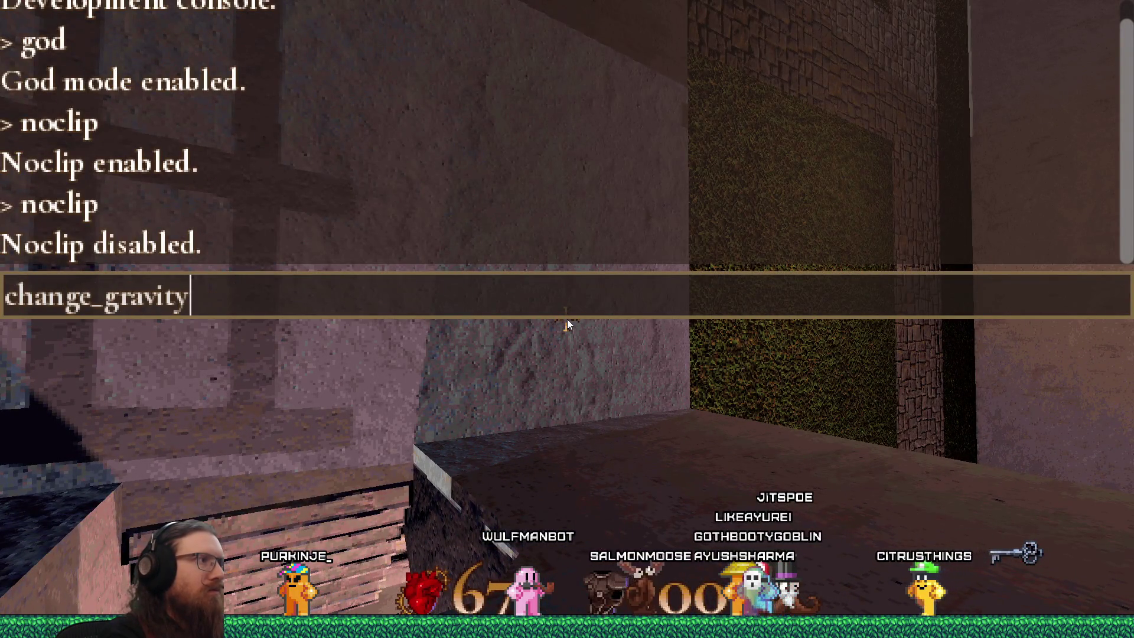
# Step: Submit change_gravity, then walk into the statue's purple alcove and through its portal
pyautogui.press('Return')
pyautogui.press('`')
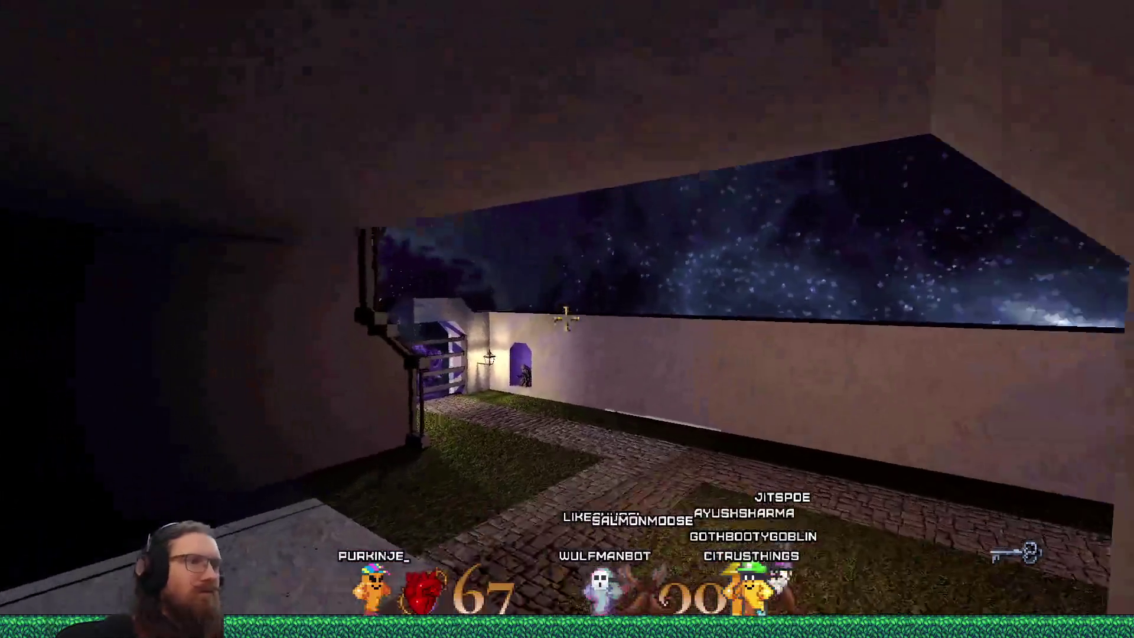
pyautogui.press('w')
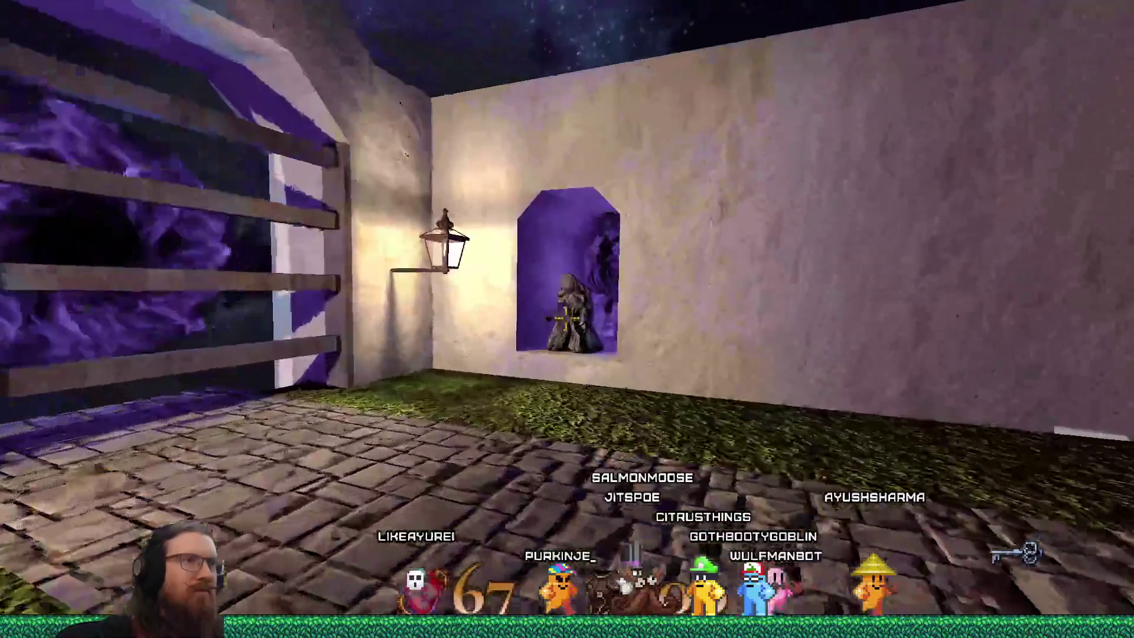
pyautogui.press('s')
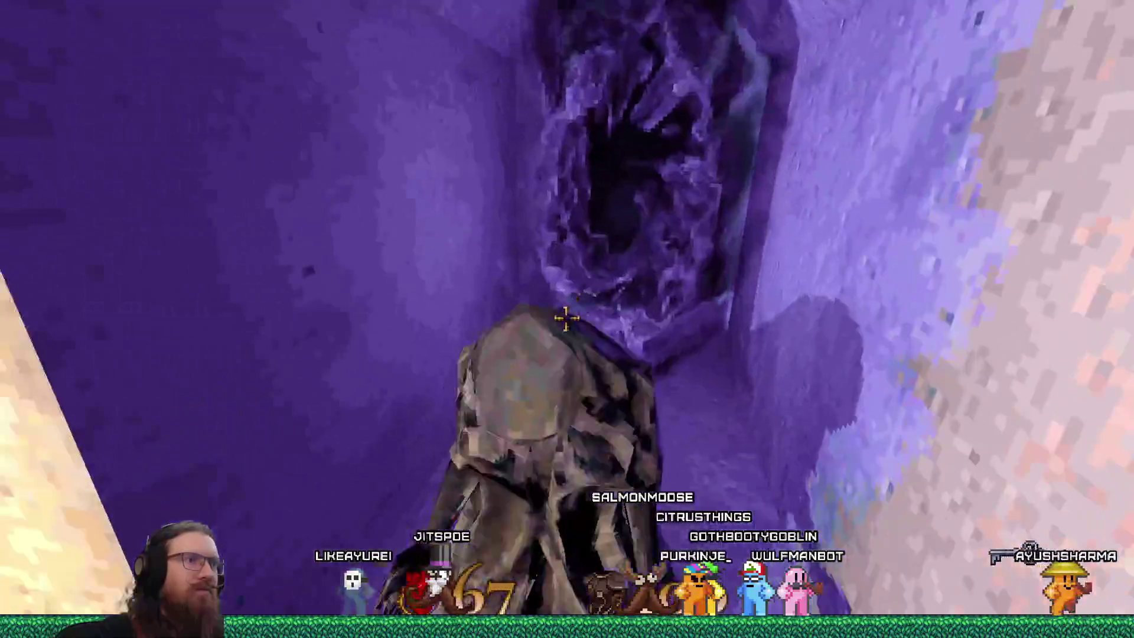
pyautogui.press('s')
pyautogui.press('w')
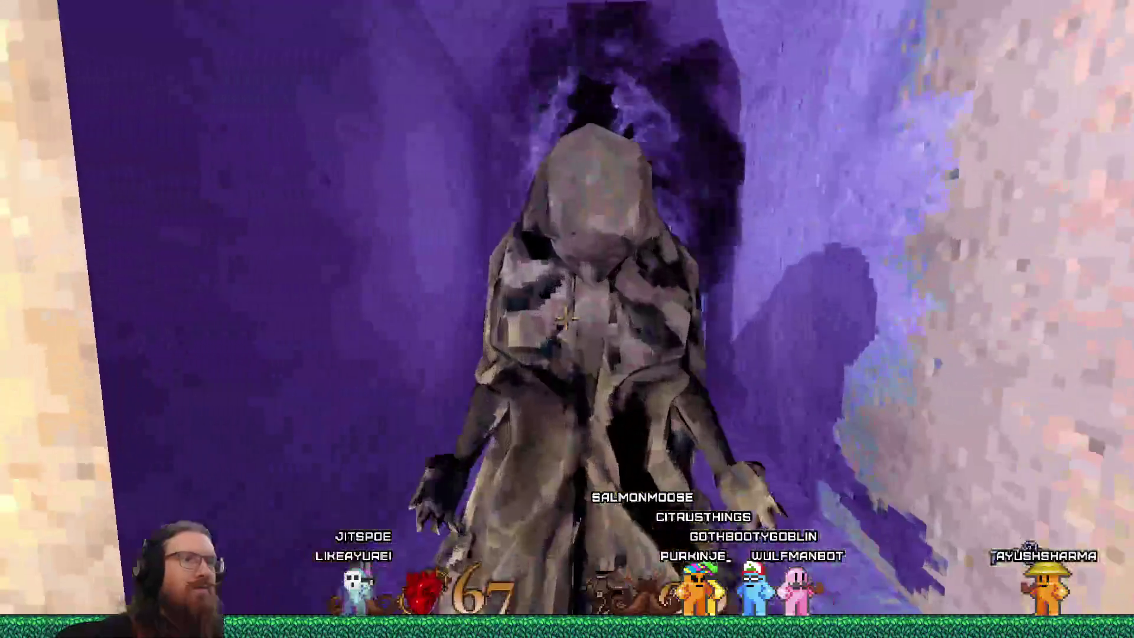
pyautogui.press('s')
pyautogui.moveTo(567, 318)
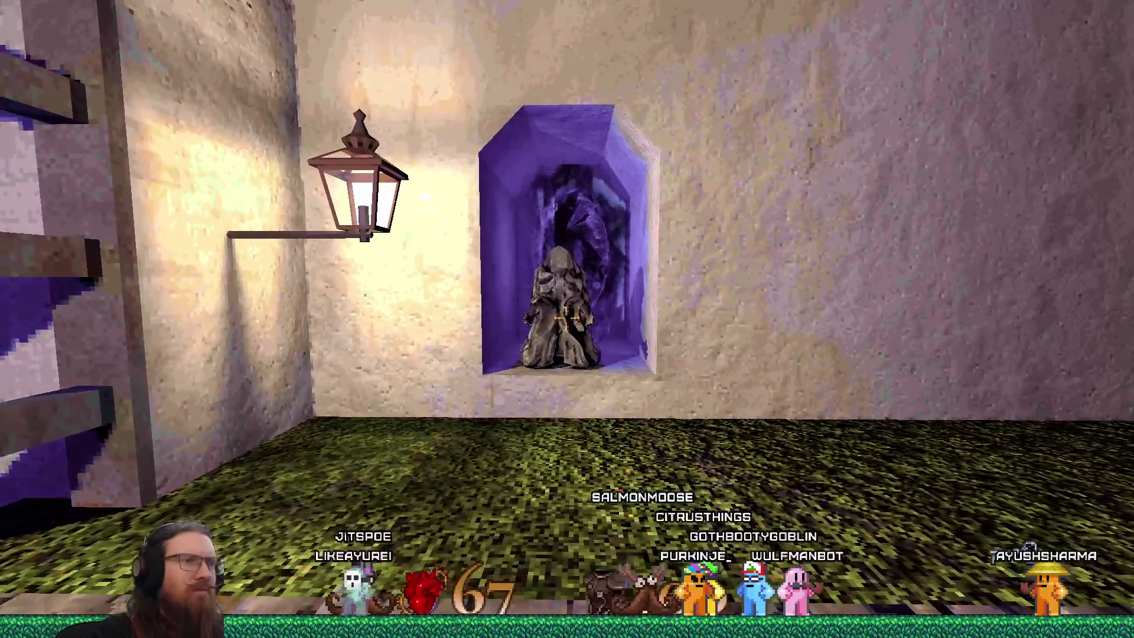
pyautogui.press('w')
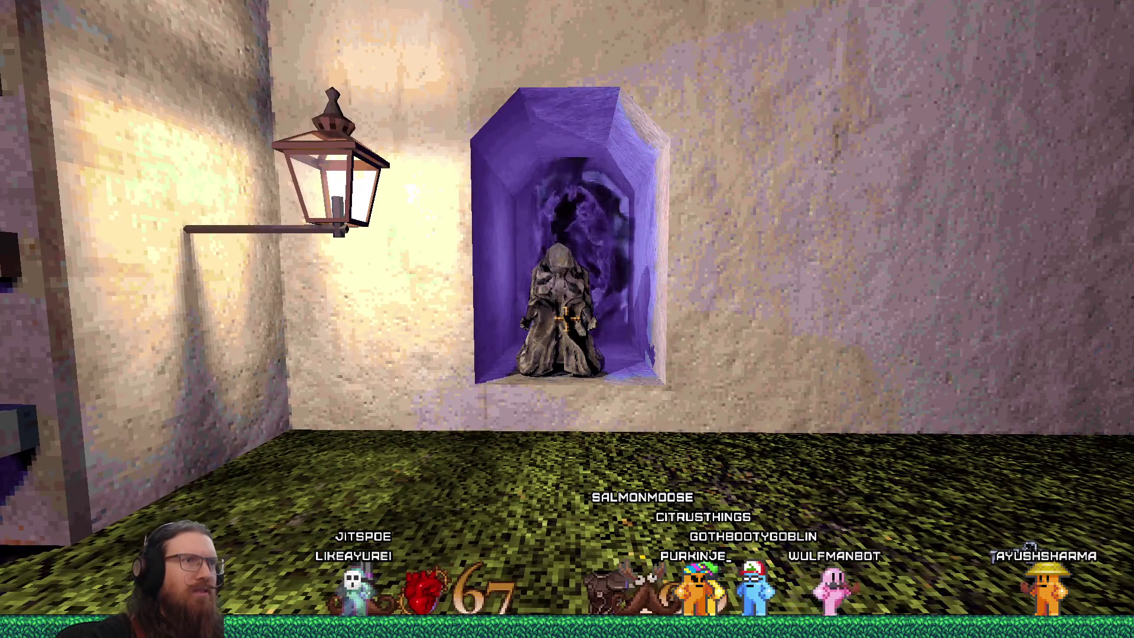
pyautogui.press('w')
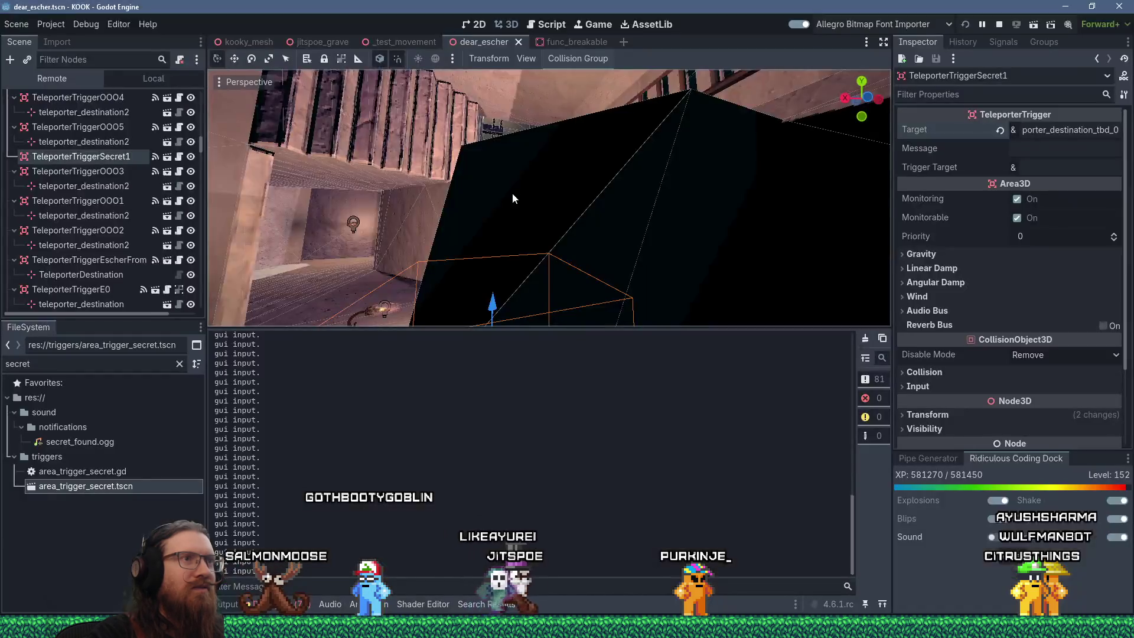
# Step: Orbit and zoom the dear_escher viewport to the statue alcove and select GraveyardPrayingStatue3
pyautogui.scroll(-5, 566, 299)
pyautogui.scroll(4, 561, 266)
pyautogui.moveTo(554, 239)
pyautogui.mouseDown()
pyautogui.moveTo(655, 130)
pyautogui.moveTo(618, 52)
pyautogui.mouseUp()
pyautogui.moveTo(532, 177)
pyautogui.mouseDown()
pyautogui.moveTo(376, 192)
pyautogui.moveTo(428, 173)
pyautogui.mouseUp()
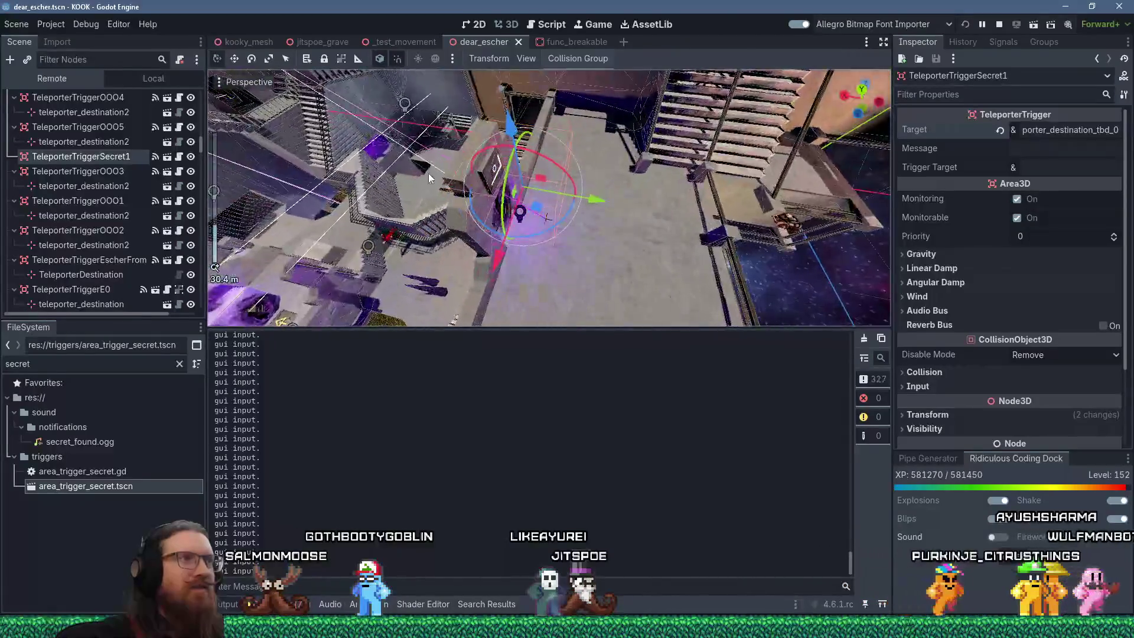
pyautogui.scroll(3, 428, 173)
pyautogui.moveTo(502, 159)
pyautogui.mouseDown()
pyautogui.moveTo(670, 136)
pyautogui.moveTo(542, 193)
pyautogui.moveTo(709, 118)
pyautogui.moveTo(495, 195)
pyautogui.moveTo(511, 174)
pyautogui.moveTo(635, 221)
pyautogui.moveTo(837, 146)
pyautogui.moveTo(703, 169)
pyautogui.moveTo(505, 139)
pyautogui.moveTo(474, 165)
pyautogui.moveTo(881, 258)
pyautogui.moveTo(638, 213)
pyautogui.moveTo(576, 229)
pyautogui.moveTo(607, 228)
pyautogui.moveTo(542, 204)
pyautogui.moveTo(634, 278)
pyautogui.moveTo(516, 206)
pyautogui.moveTo(678, 278)
pyautogui.moveTo(428, 162)
pyautogui.moveTo(567, 266)
pyautogui.moveTo(593, 243)
pyautogui.moveTo(589, 216)
pyautogui.moveTo(620, 204)
pyautogui.moveTo(612, 220)
pyautogui.moveTo(627, 226)
pyautogui.moveTo(534, 299)
pyautogui.moveTo(508, 289)
pyautogui.moveTo(513, 312)
pyautogui.moveTo(537, 284)
pyautogui.moveTo(539, 322)
pyautogui.mouseUp()
pyautogui.scroll(4, 626, 154)
pyautogui.scroll(-5, 501, 127)
pyautogui.scroll(5, 575, 230)
pyautogui.scroll(-3, 584, 228)
pyautogui.scroll(5, 572, 242)
pyautogui.click(526, 241)
# Step: Zoom in on GraveyardPrayingStatue3, rotated 90, -90, 0 at 32.875, -37.75, 21.0
pyautogui.scroll(1, 509, 288)
pyautogui.scroll(2, 535, 285)
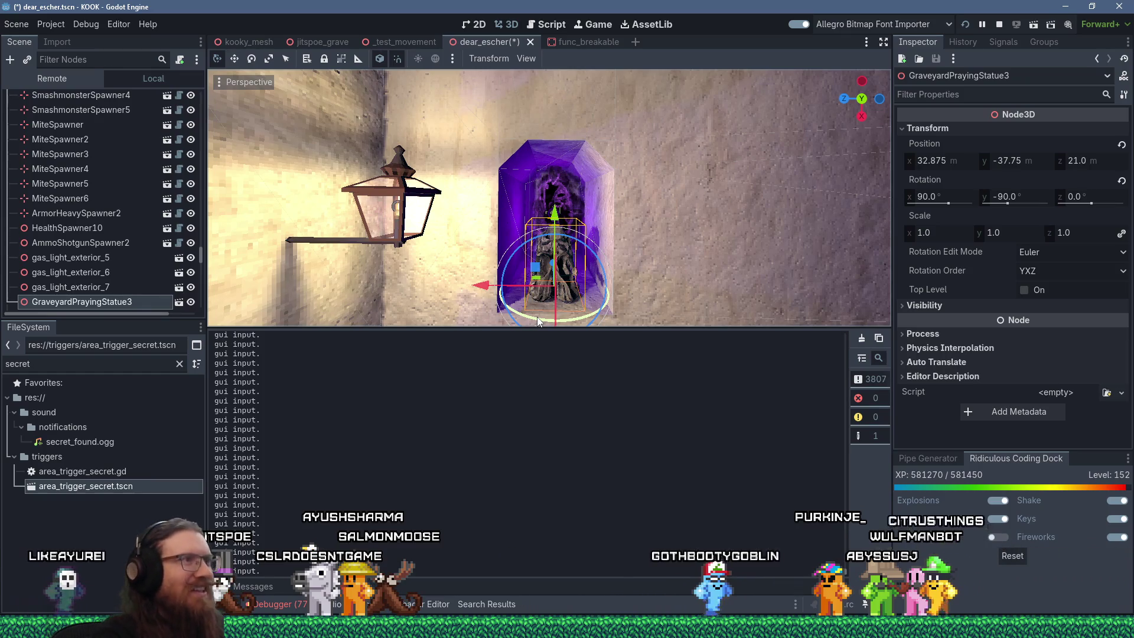
pyautogui.moveTo(544, 173)
pyautogui.mouseDown()
pyautogui.moveTo(333, 111)
pyautogui.moveTo(413, 281)
pyautogui.mouseUp()
pyautogui.moveTo(562, 192); pyautogui.dragTo(540, 293)
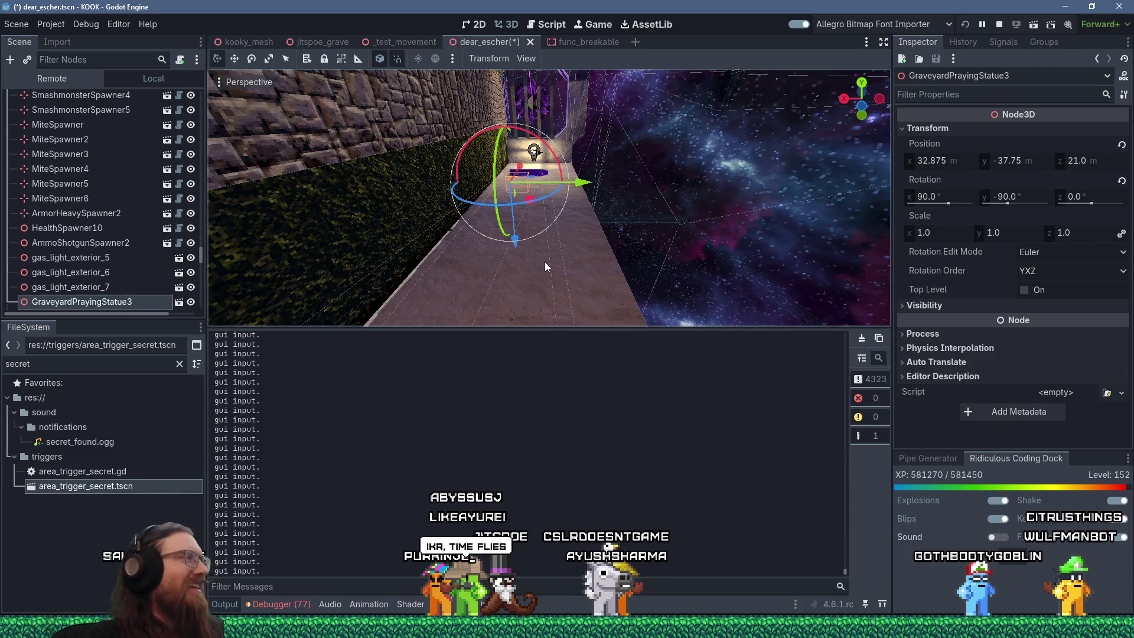
pyautogui.moveTo(574, 171); pyautogui.dragTo(561, 222)
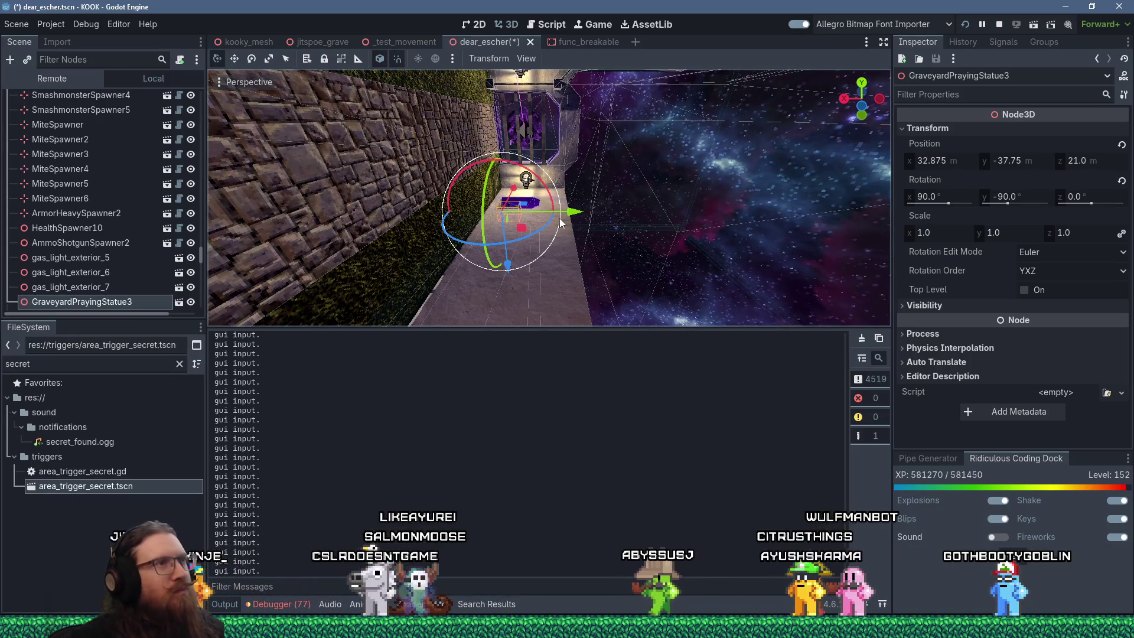
pyautogui.moveTo(668, 254)
pyautogui.mouseDown()
pyautogui.moveTo(625, 242)
pyautogui.moveTo(465, 256)
pyautogui.moveTo(567, 277)
pyautogui.moveTo(679, 324)
pyautogui.moveTo(684, 68)
pyautogui.mouseUp()
pyautogui.scroll(-2, 466, 220)
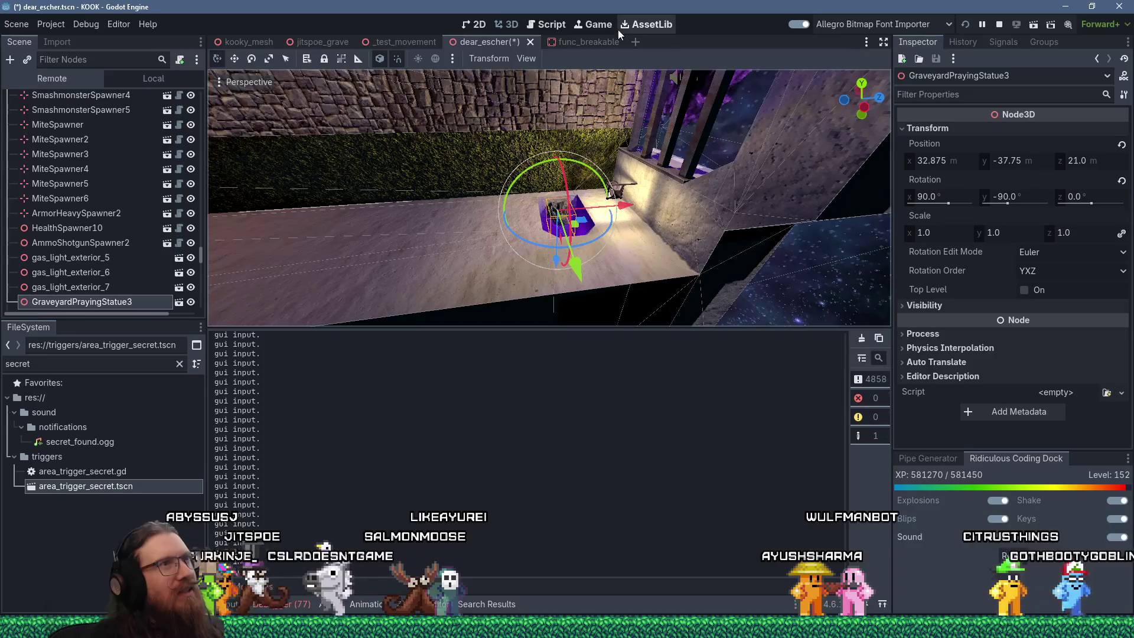
pyautogui.moveTo(622, 124); pyautogui.dragTo(531, 189)
pyautogui.scroll(-2, 614, 133)
pyautogui.scroll(-3, 466, 227)
pyautogui.moveTo(467, 227)
pyautogui.mouseDown()
pyautogui.moveTo(650, 232)
pyautogui.moveTo(647, 219)
pyautogui.mouseUp()
pyautogui.scroll(3, 502, 227)
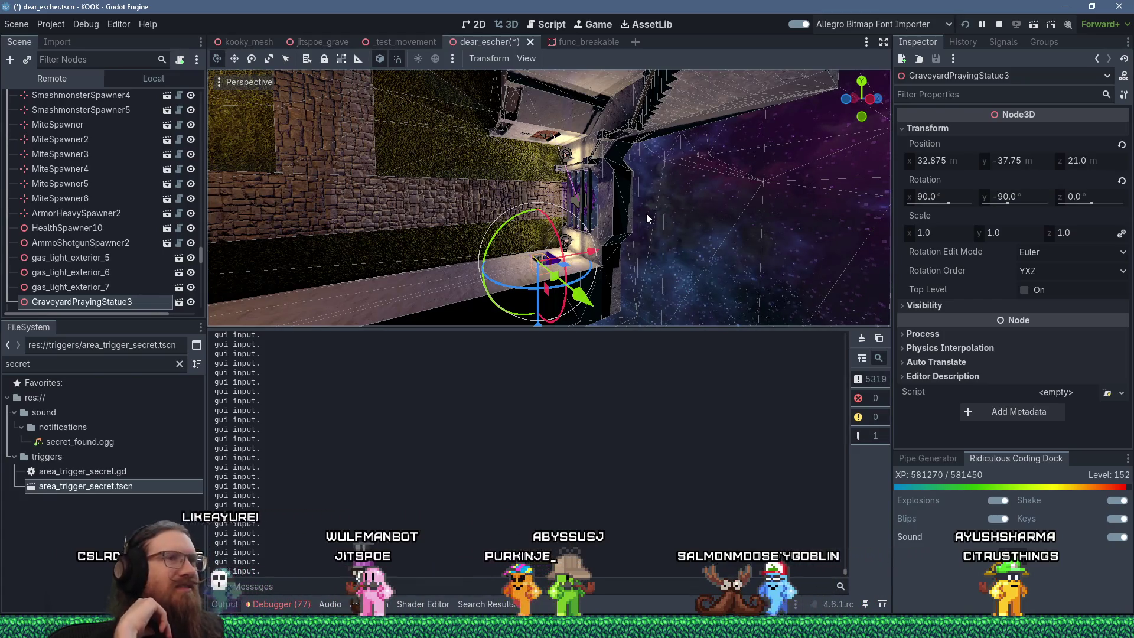
pyautogui.moveTo(647, 219)
pyautogui.mouseDown()
pyautogui.moveTo(781, 250)
pyautogui.moveTo(660, 314)
pyautogui.moveTo(667, 263)
pyautogui.moveTo(522, 271)
pyautogui.moveTo(514, 233)
pyautogui.mouseUp()
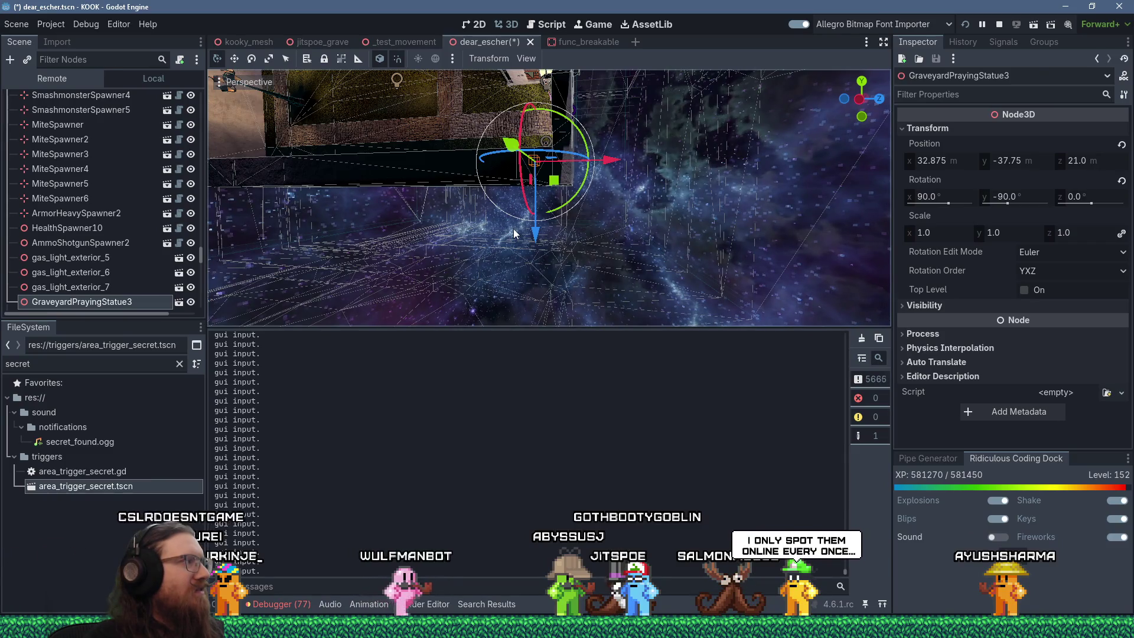
pyautogui.scroll(3, 475, 202)
pyautogui.moveTo(474, 202)
pyautogui.mouseDown()
pyautogui.moveTo(581, 172)
pyautogui.moveTo(632, 301)
pyautogui.moveTo(654, 167)
pyautogui.moveTo(381, 169)
pyautogui.moveTo(554, 203)
pyautogui.mouseUp()
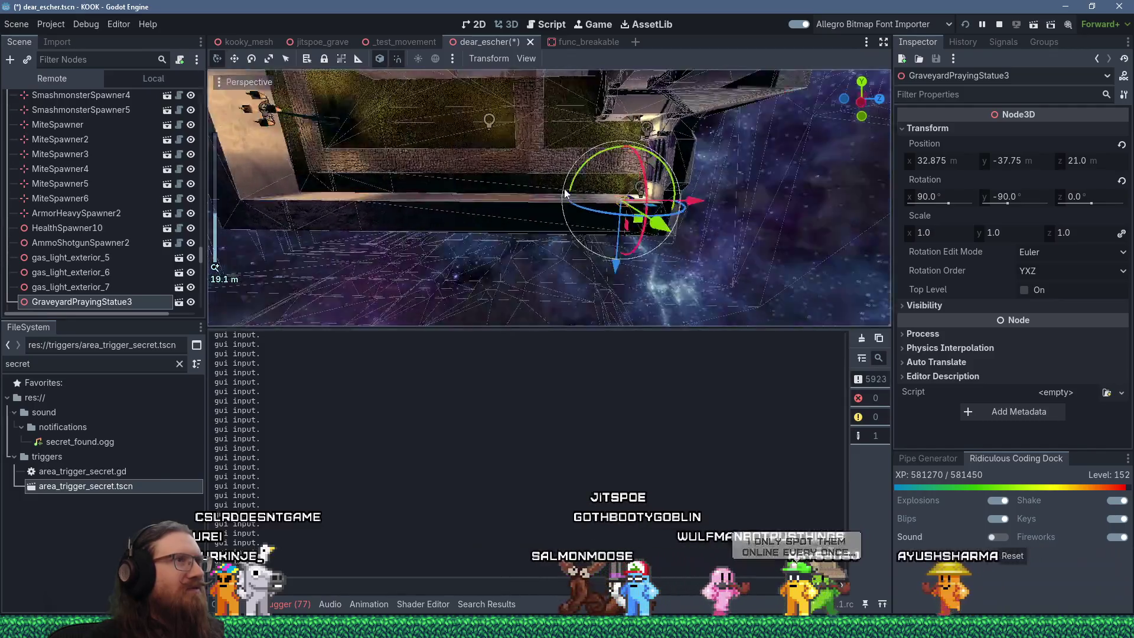
pyautogui.scroll(-4, 588, 189)
pyautogui.scroll(-2, 642, 169)
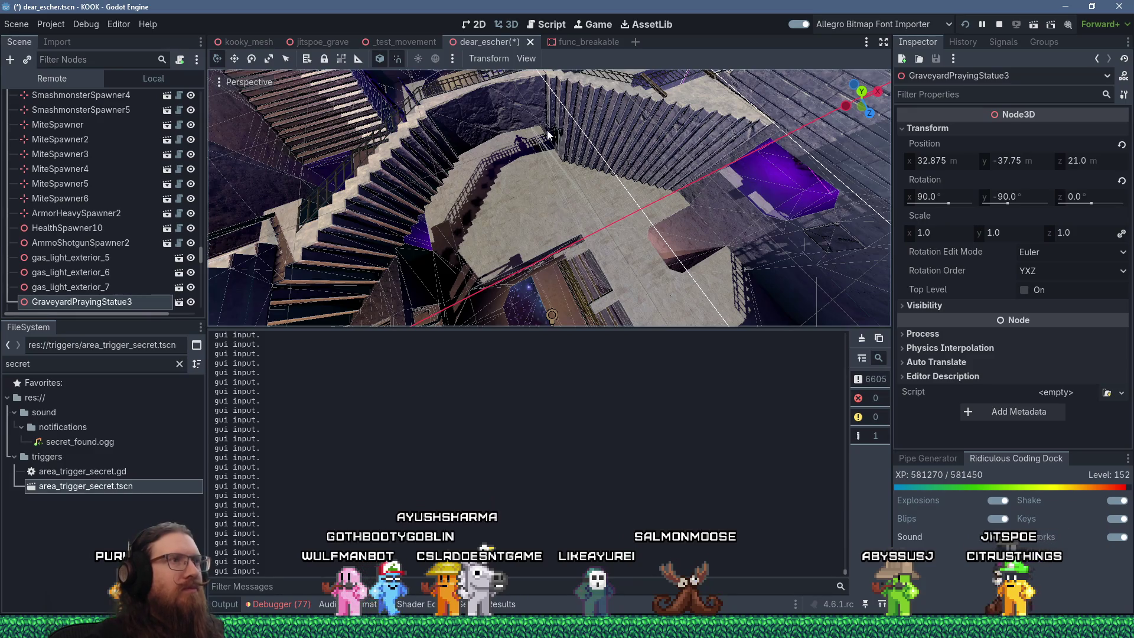
pyautogui.scroll(-5, 554, 203)
pyautogui.moveTo(572, 239); pyautogui.dragTo(590, 256)
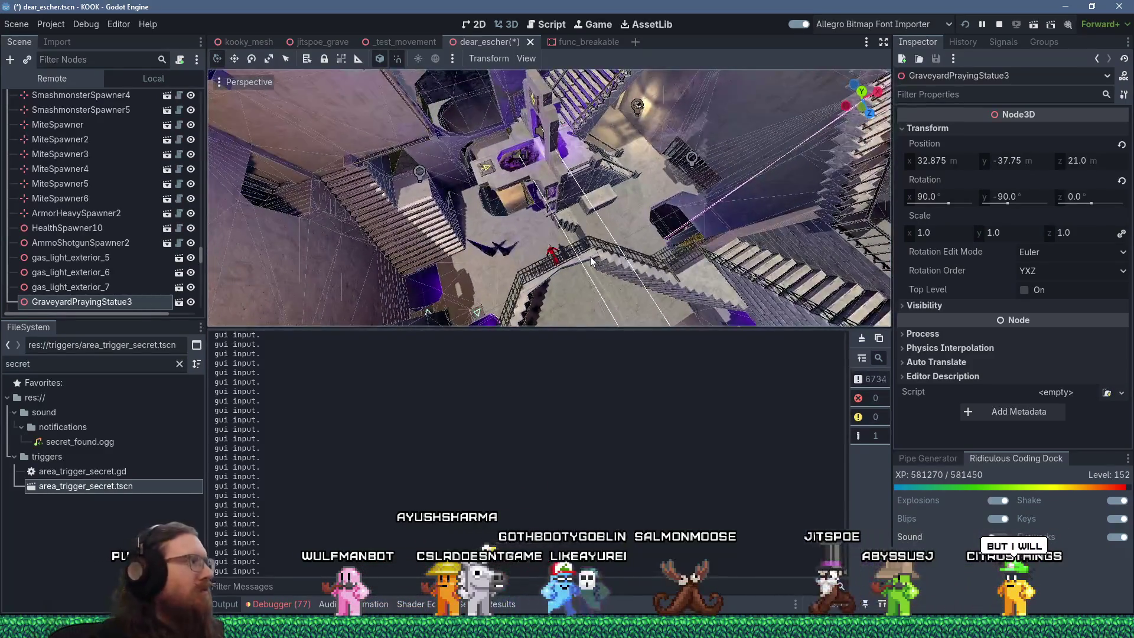
pyautogui.scroll(4, 590, 257)
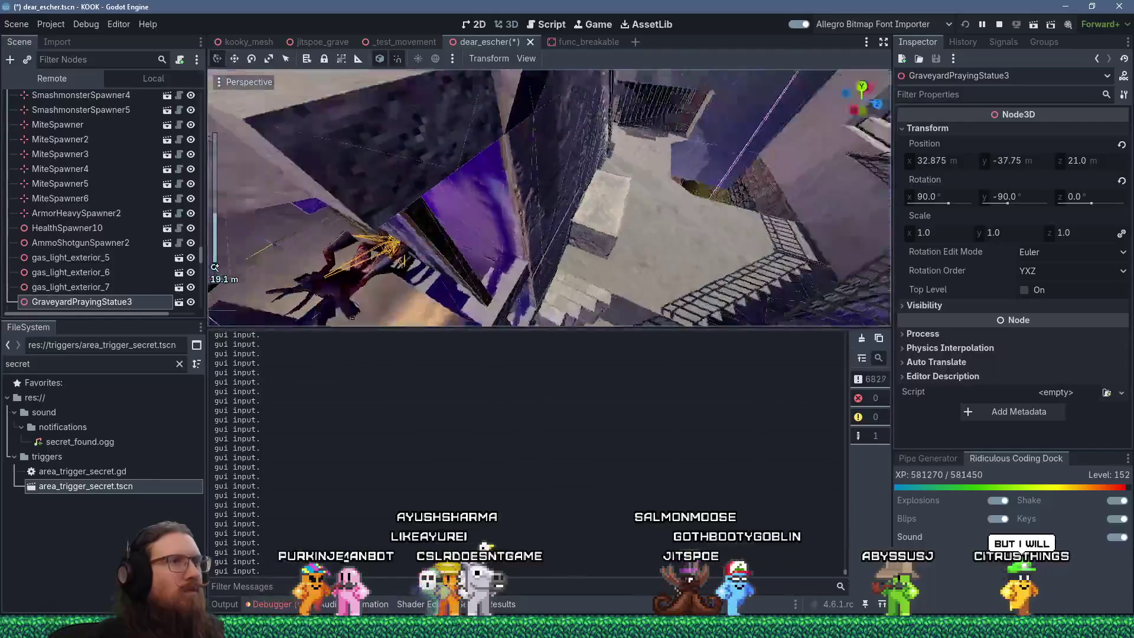
pyautogui.scroll(-4, 612, 210)
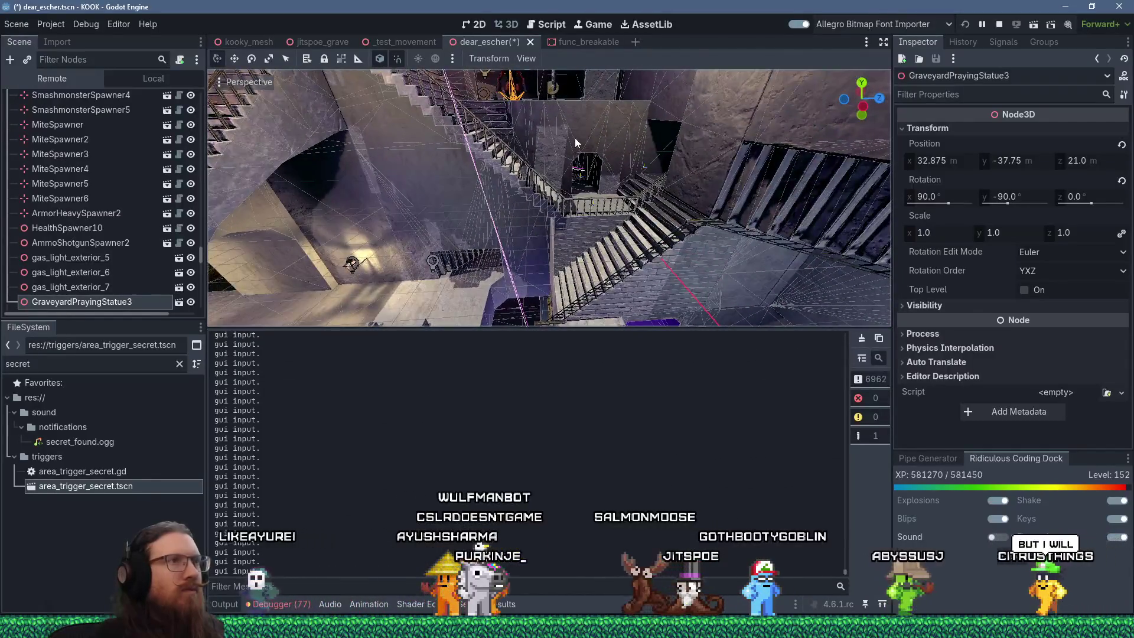
pyautogui.moveTo(580, 170); pyautogui.dragTo(605, 292)
pyautogui.moveTo(548, 239); pyautogui.dragTo(548, 175)
pyautogui.scroll(-2, 547, 195)
pyautogui.scroll(5, 548, 175)
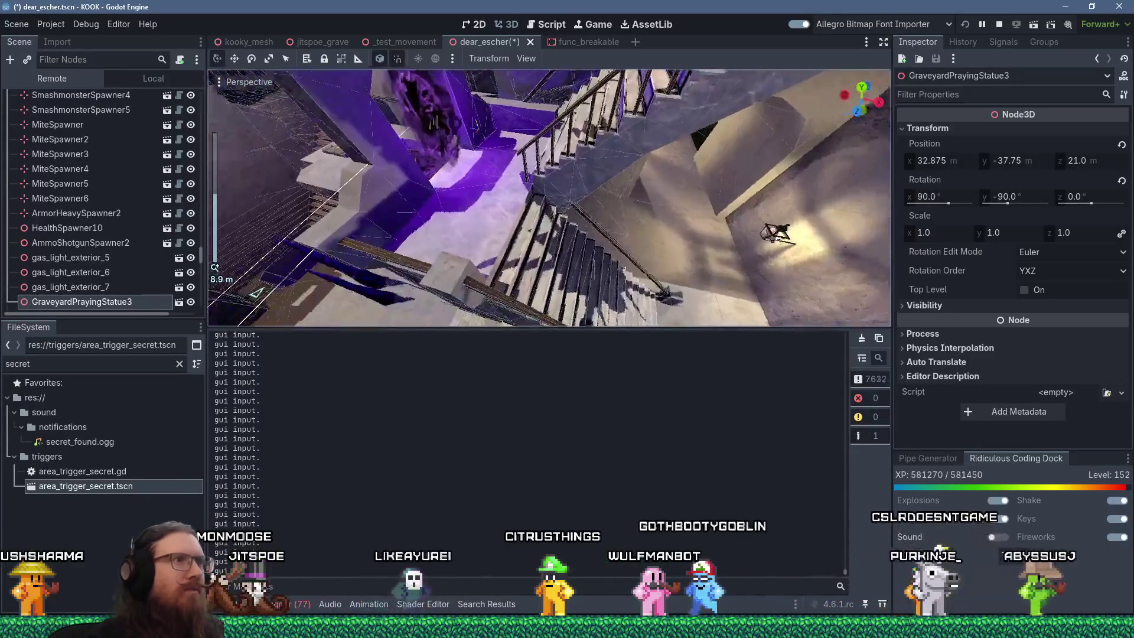
# Step: Deselect everything and filter the FileSystem panel by 'ammo spawn'
pyautogui.click(561, 227)
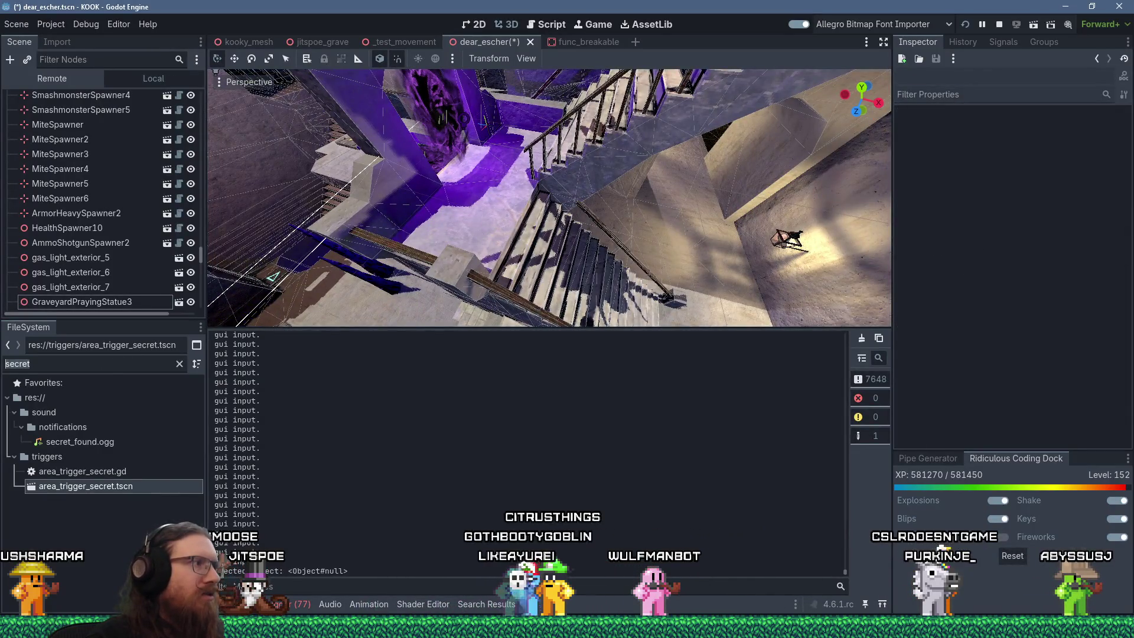
pyautogui.click(179, 364)
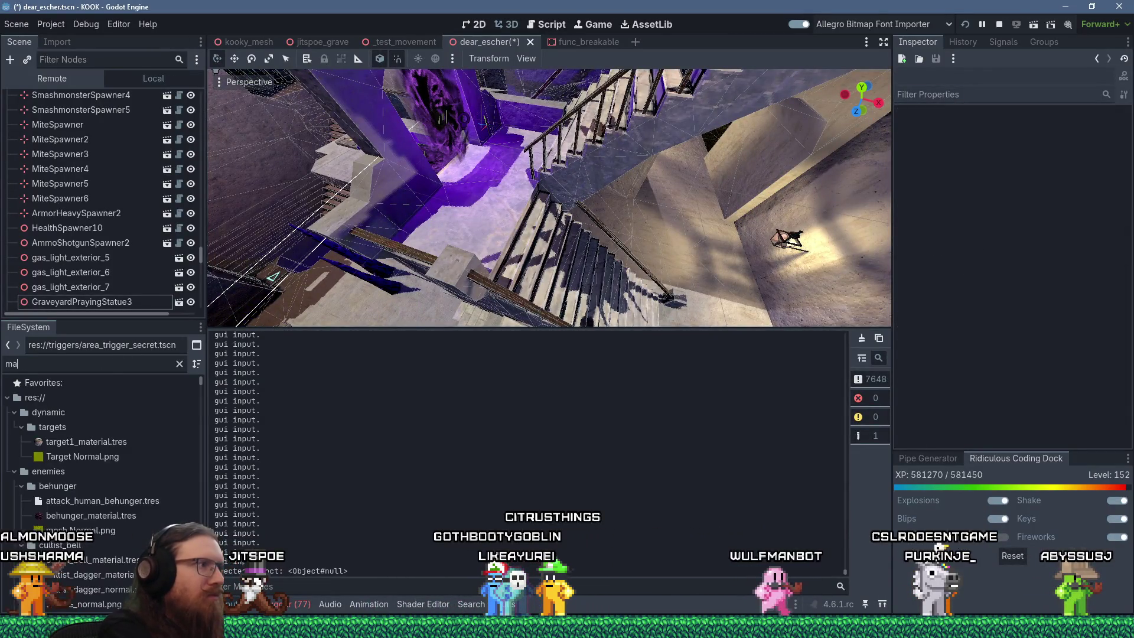
pyautogui.write('ammo spawn')
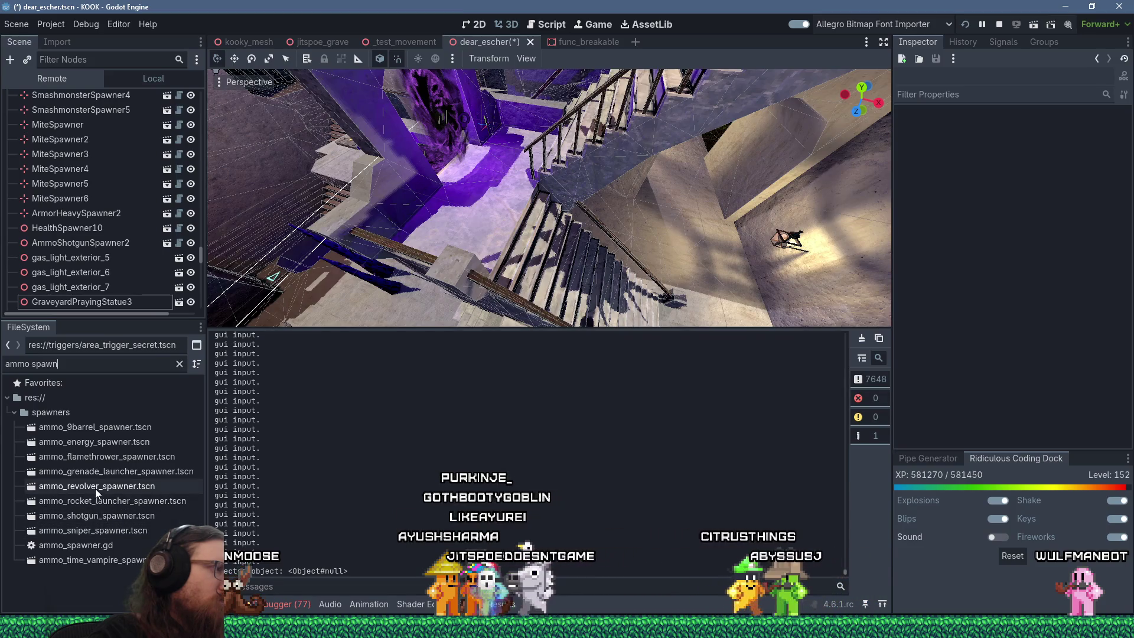
# Step: Place ammo_revolver_spawner.tscn in the stairwell and rotate it to a new angle
pyautogui.moveTo(94, 489); pyautogui.dragTo(476, 228)
pyautogui.scroll(5, 477, 229)
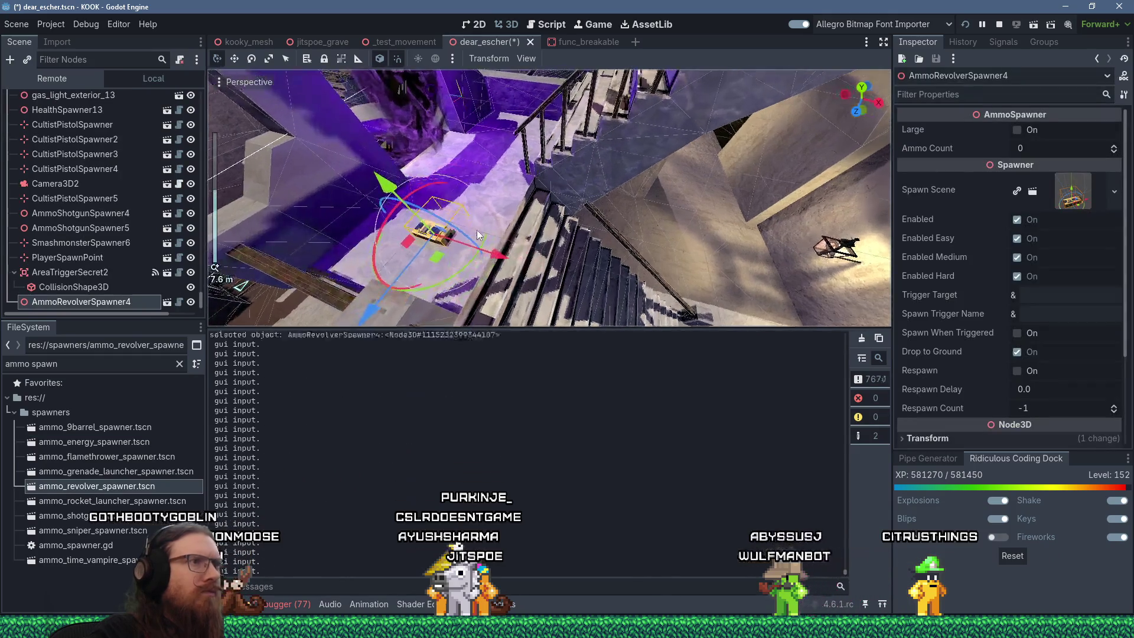
pyautogui.moveTo(497, 299); pyautogui.dragTo(443, 332)
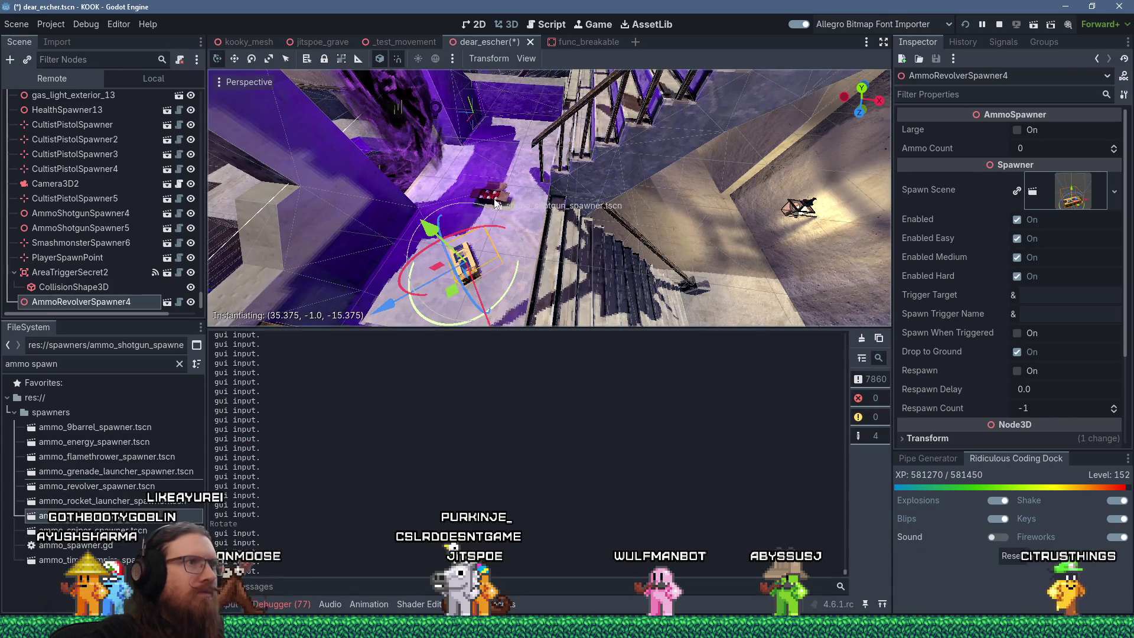
# Step: Place a shotgun ammo spawner on the landing, turned about 52 degrees
pyautogui.moveTo(498, 207); pyautogui.dragTo(499, 210)
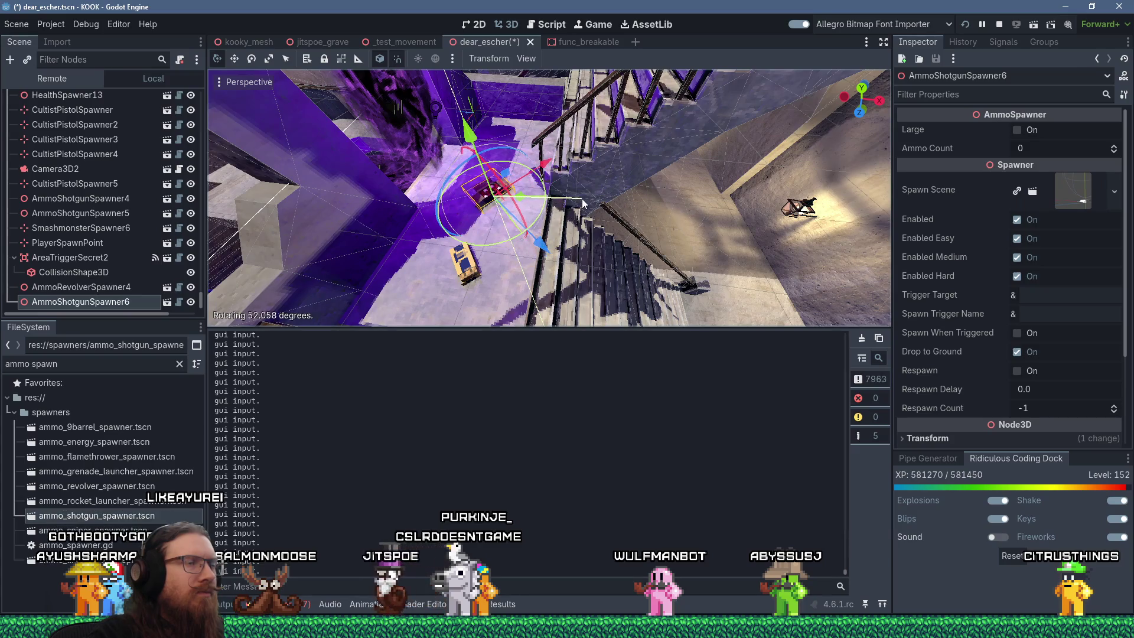
pyautogui.moveTo(582, 203); pyautogui.dragTo(566, 218)
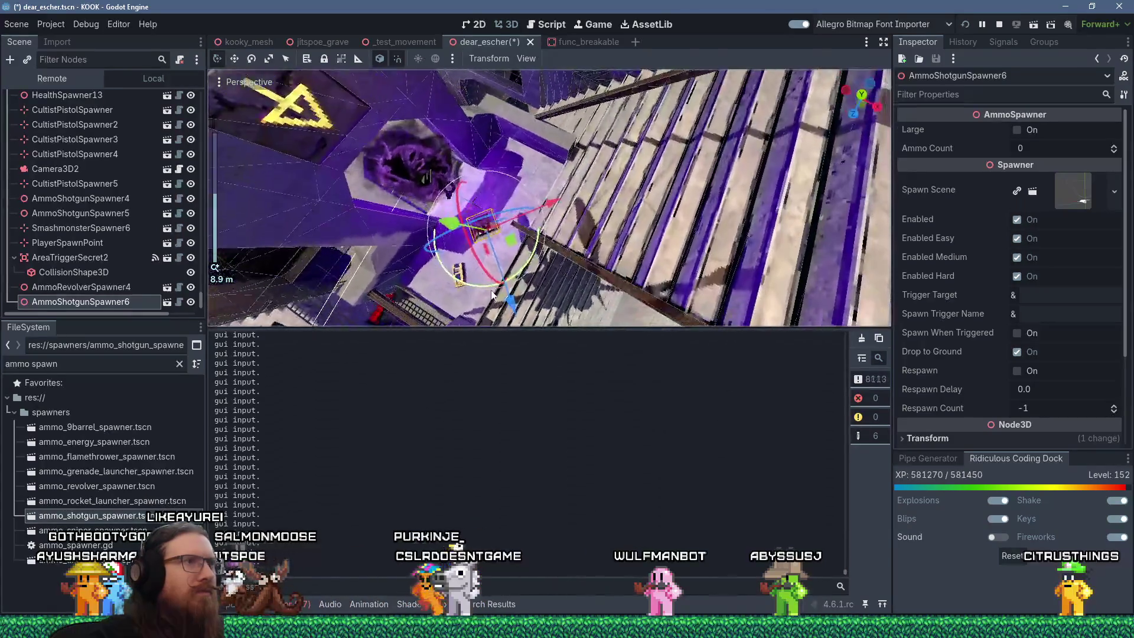
pyautogui.moveTo(483, 297)
pyautogui.mouseDown()
pyautogui.moveTo(777, 238)
pyautogui.moveTo(520, 281)
pyautogui.moveTo(555, 194)
pyautogui.mouseUp()
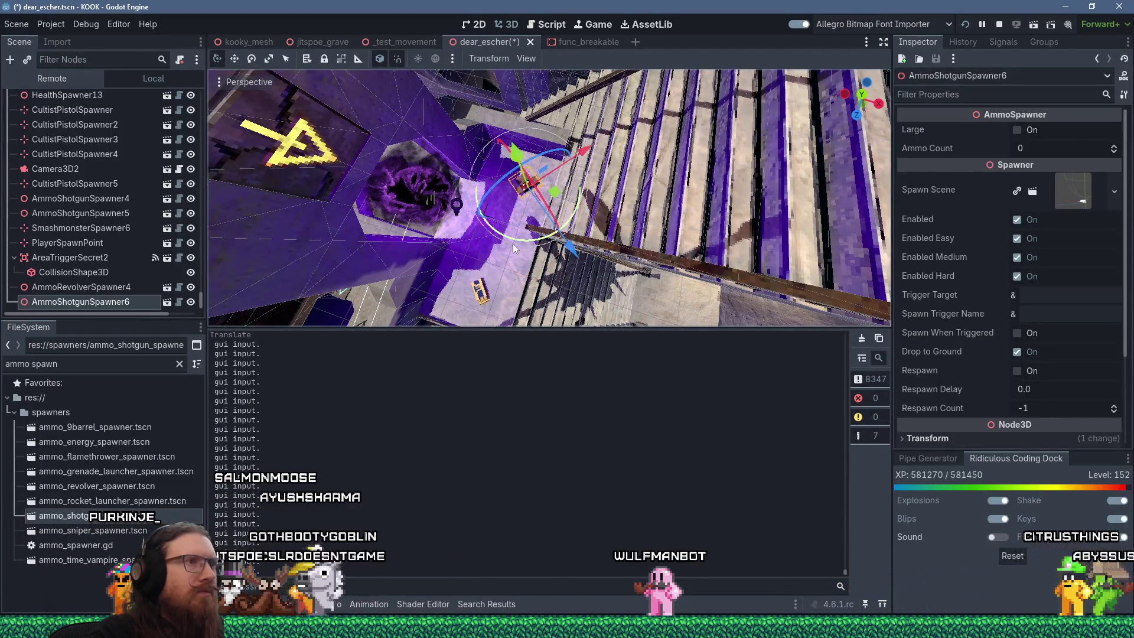
# Step: Make the revolver ammo spawner a Large ammo pickup
pyautogui.click(481, 293)
pyautogui.click(1016, 129)
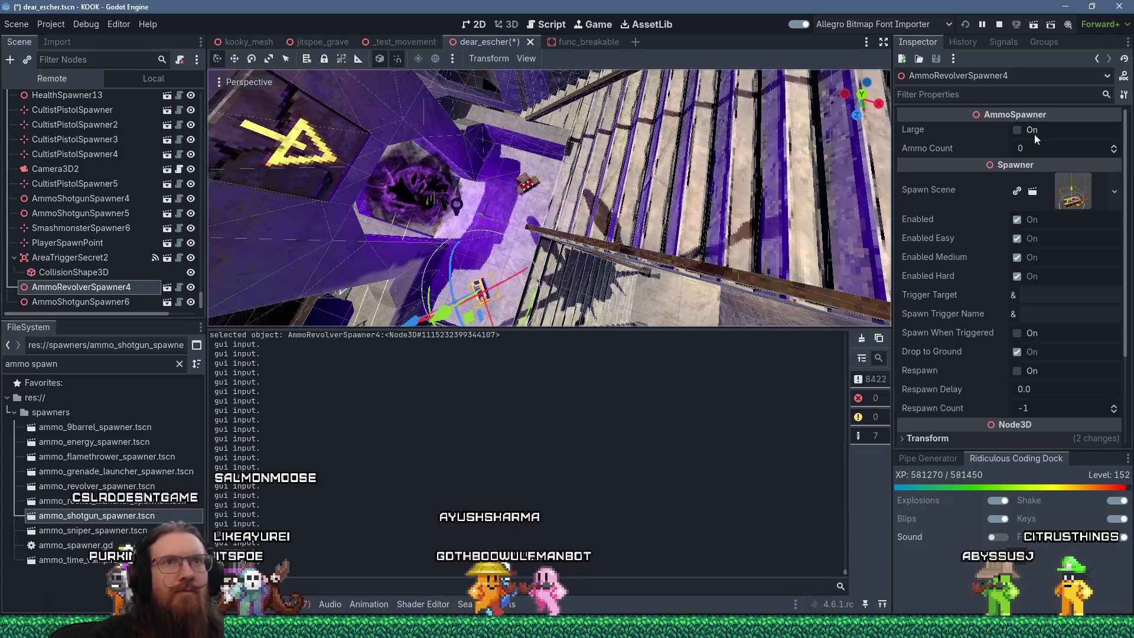
pyautogui.moveTo(601, 195)
pyautogui.mouseDown()
pyautogui.moveTo(585, 177)
pyautogui.moveTo(667, 166)
pyautogui.moveTo(573, 247)
pyautogui.moveTo(481, 302)
pyautogui.moveTo(493, 218)
pyautogui.moveTo(558, 242)
pyautogui.moveTo(610, 177)
pyautogui.moveTo(620, 193)
pyautogui.moveTo(622, 173)
pyautogui.moveTo(626, 182)
pyautogui.moveTo(593, 192)
pyautogui.moveTo(643, 179)
pyautogui.moveTo(705, 193)
pyautogui.moveTo(736, 147)
pyautogui.moveTo(631, 232)
pyautogui.moveTo(571, 314)
pyautogui.moveTo(608, 247)
pyautogui.moveTo(537, 288)
pyautogui.moveTo(580, 246)
pyautogui.moveTo(441, 250)
pyautogui.moveTo(497, 288)
pyautogui.moveTo(504, 238)
pyautogui.moveTo(678, 278)
pyautogui.moveTo(669, 80)
pyautogui.moveTo(603, 329)
pyautogui.moveTo(500, 103)
pyautogui.moveTo(519, 268)
pyautogui.moveTo(555, 256)
pyautogui.moveTo(673, 258)
pyautogui.moveTo(633, 281)
pyautogui.moveTo(383, 101)
pyautogui.moveTo(377, 124)
pyautogui.moveTo(788, 271)
pyautogui.moveTo(628, 93)
pyautogui.moveTo(598, 312)
pyautogui.moveTo(578, 118)
pyautogui.moveTo(626, 122)
pyautogui.moveTo(672, 95)
pyautogui.moveTo(678, 126)
pyautogui.moveTo(661, 126)
pyautogui.moveTo(650, 158)
pyautogui.moveTo(653, 182)
pyautogui.moveTo(669, 176)
pyautogui.moveTo(572, 196)
pyautogui.moveTo(569, 176)
pyautogui.moveTo(607, 137)
pyautogui.moveTo(610, 147)
pyautogui.moveTo(695, 128)
pyautogui.moveTo(710, 95)
pyautogui.moveTo(557, 181)
pyautogui.moveTo(601, 185)
pyautogui.moveTo(568, 206)
pyautogui.mouseUp()
pyautogui.click(612, 261)
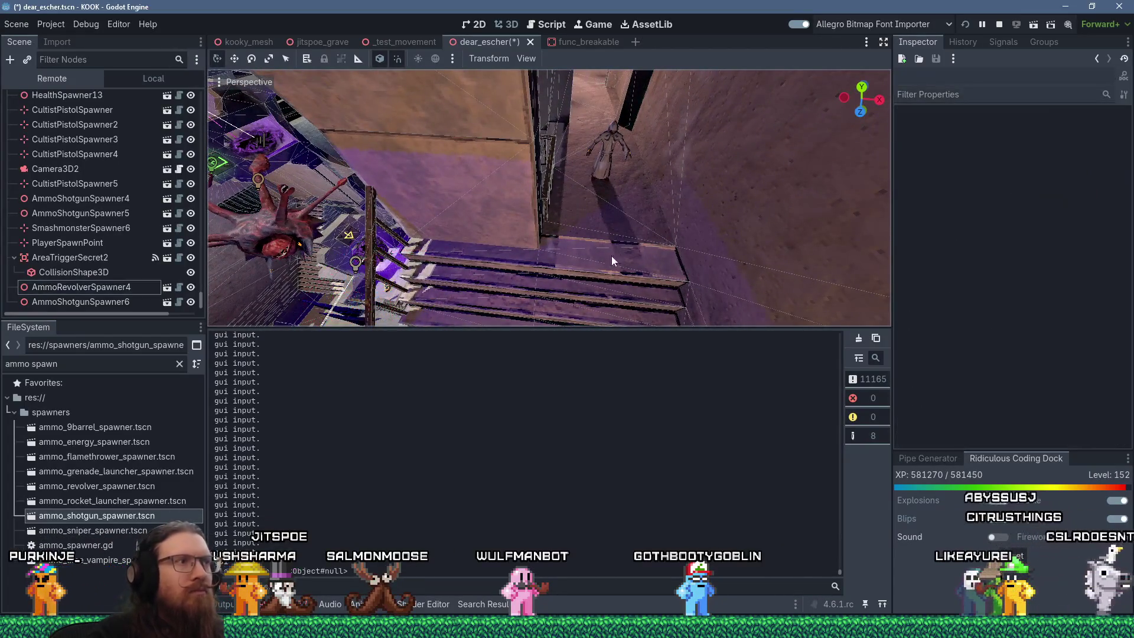
# Step: Drop ammo_shotgun_spawner.tscn on the upper stairs by the tentacled monster and rotate it
pyautogui.moveTo(133, 519); pyautogui.dragTo(624, 266)
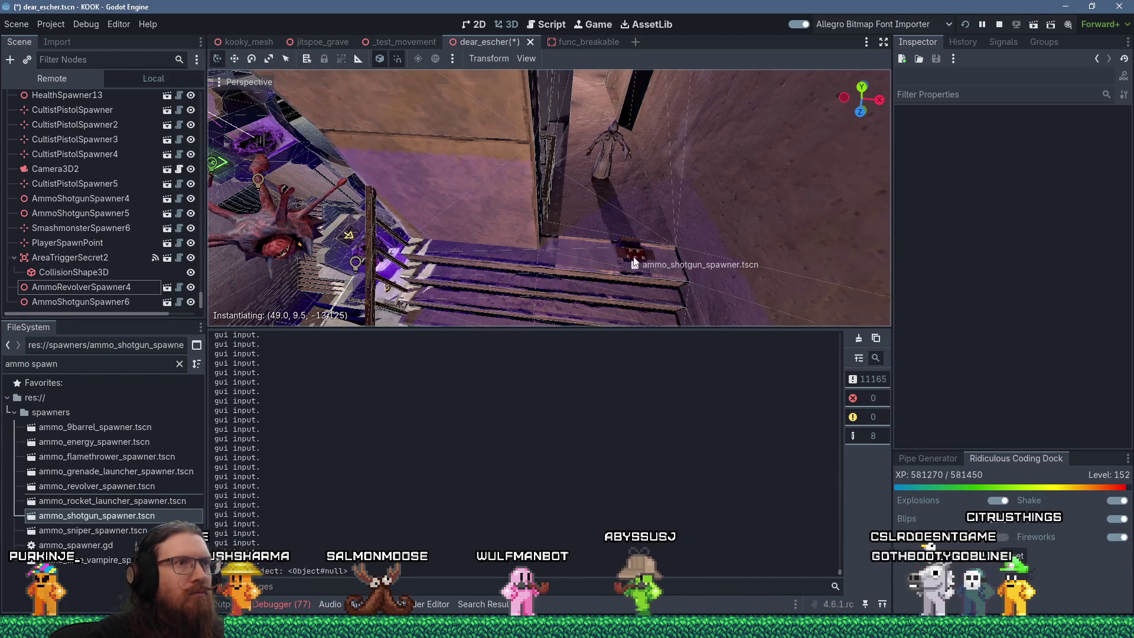
pyautogui.moveTo(647, 265); pyautogui.dragTo(647, 265)
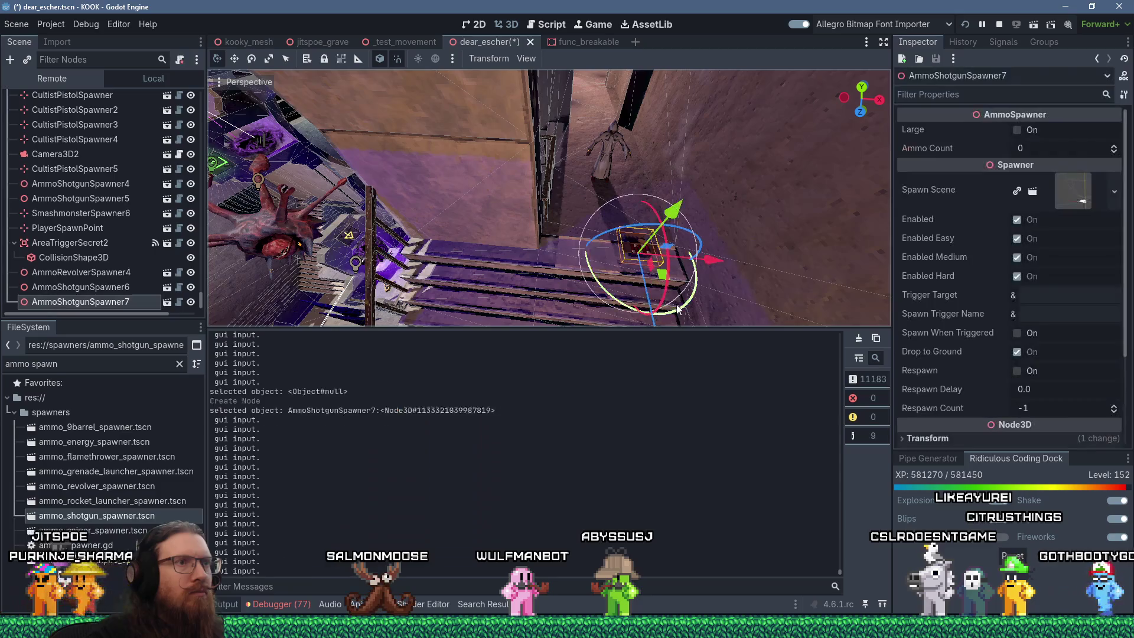
pyautogui.press('r')
pyautogui.click(640, 261)
pyautogui.scroll(-3, 641, 261)
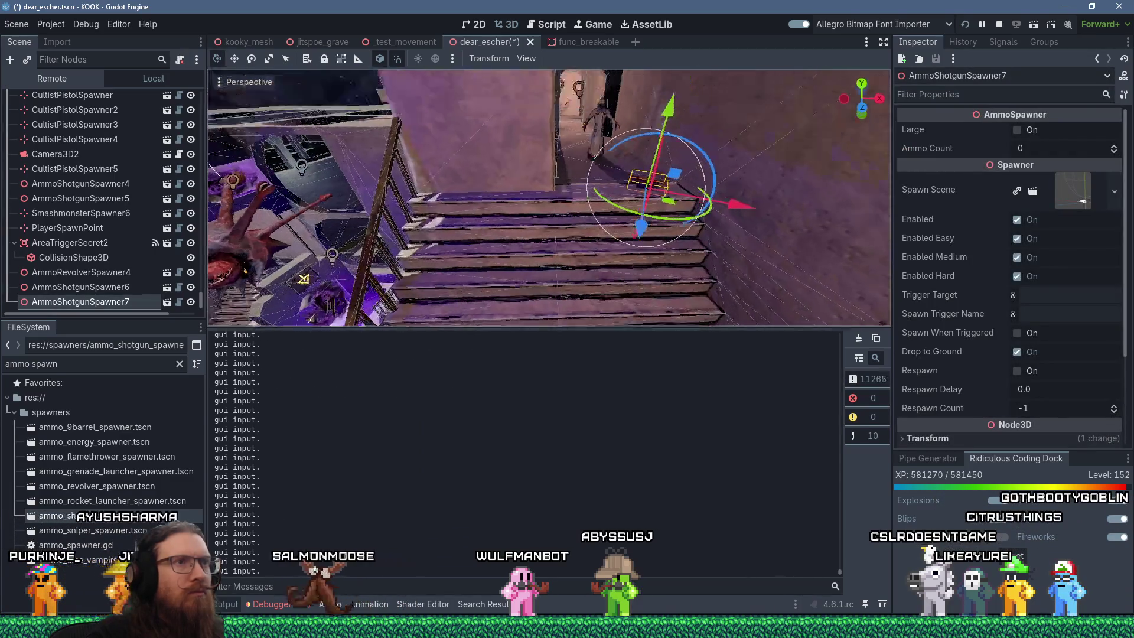
pyautogui.click(594, 243)
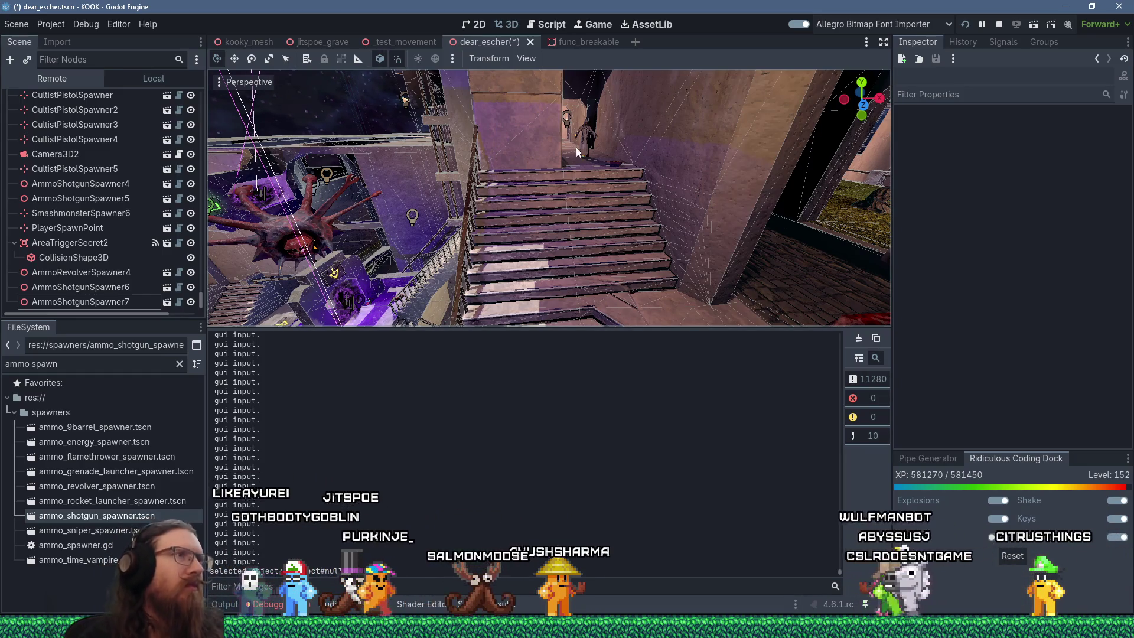
pyautogui.scroll(5, 601, 178)
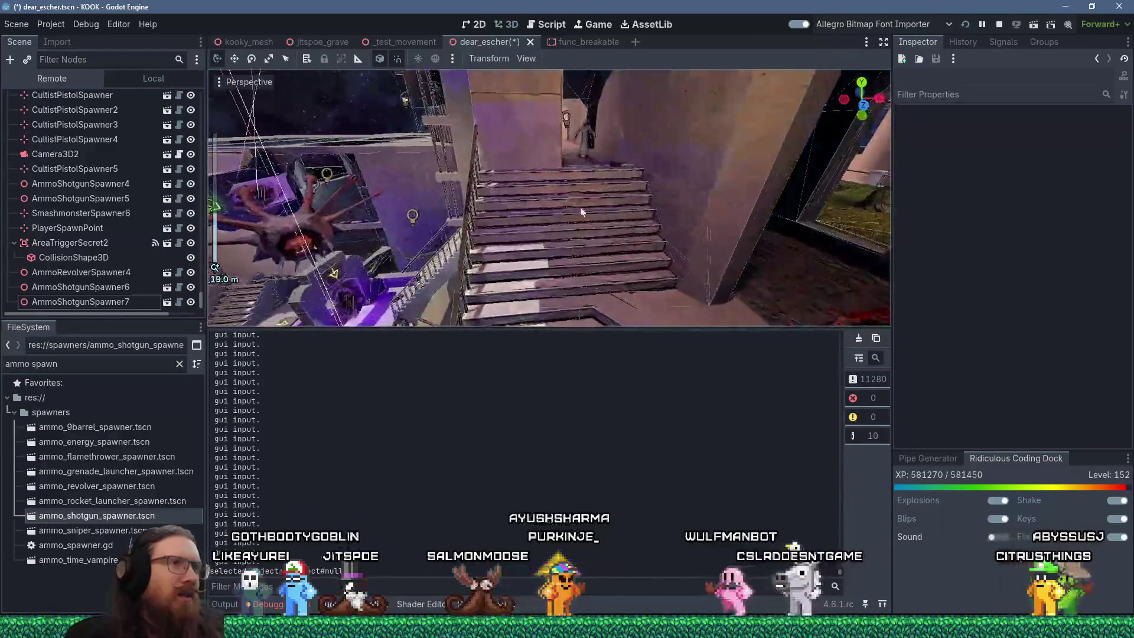
pyautogui.scroll(-4, 670, 189)
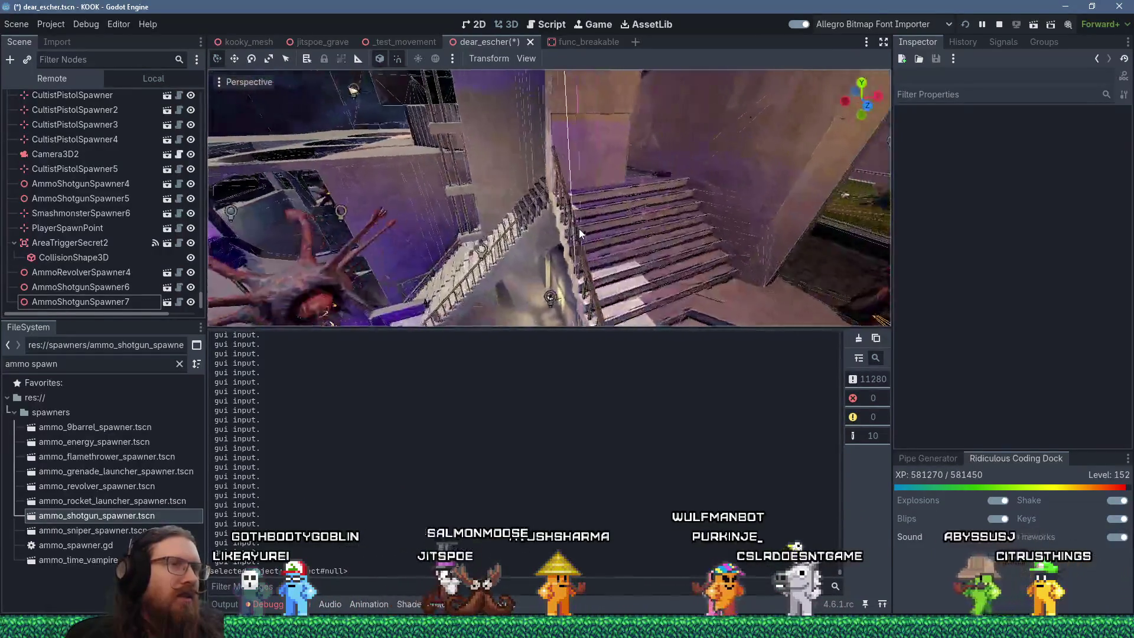
pyautogui.moveTo(591, 174); pyautogui.dragTo(613, 153)
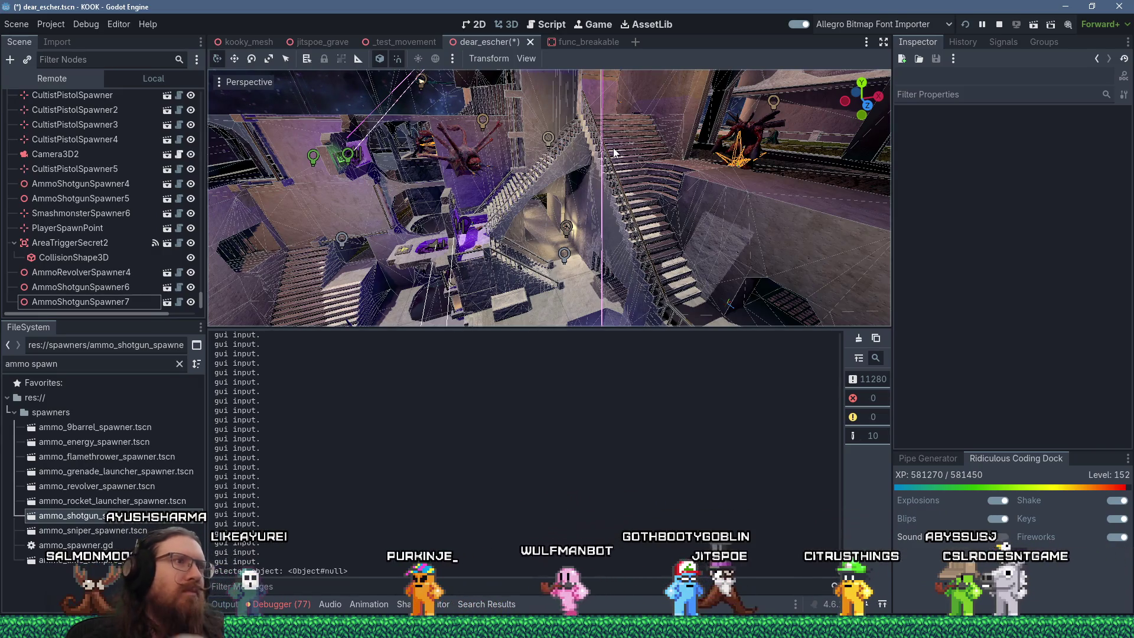
pyautogui.moveTo(651, 98)
pyautogui.mouseDown()
pyautogui.moveTo(630, 154)
pyautogui.moveTo(576, 133)
pyautogui.moveTo(514, 200)
pyautogui.moveTo(537, 179)
pyautogui.moveTo(555, 211)
pyautogui.moveTo(559, 149)
pyautogui.moveTo(562, 159)
pyautogui.mouseUp()
pyautogui.scroll(3, 514, 199)
pyautogui.scroll(-2, 555, 197)
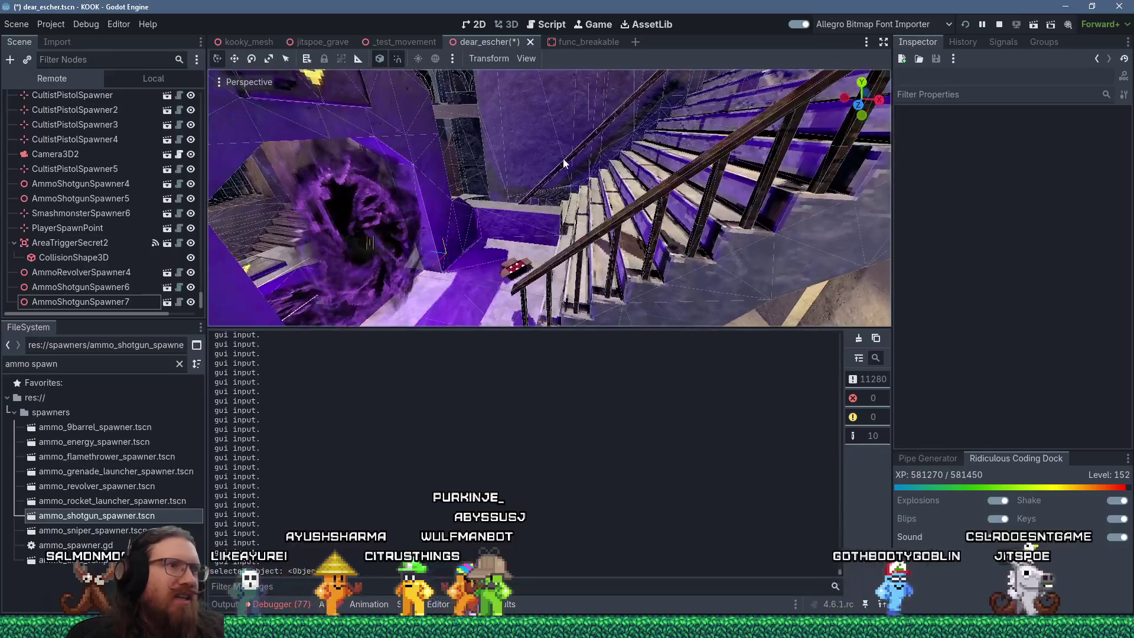
pyautogui.scroll(-3, 562, 166)
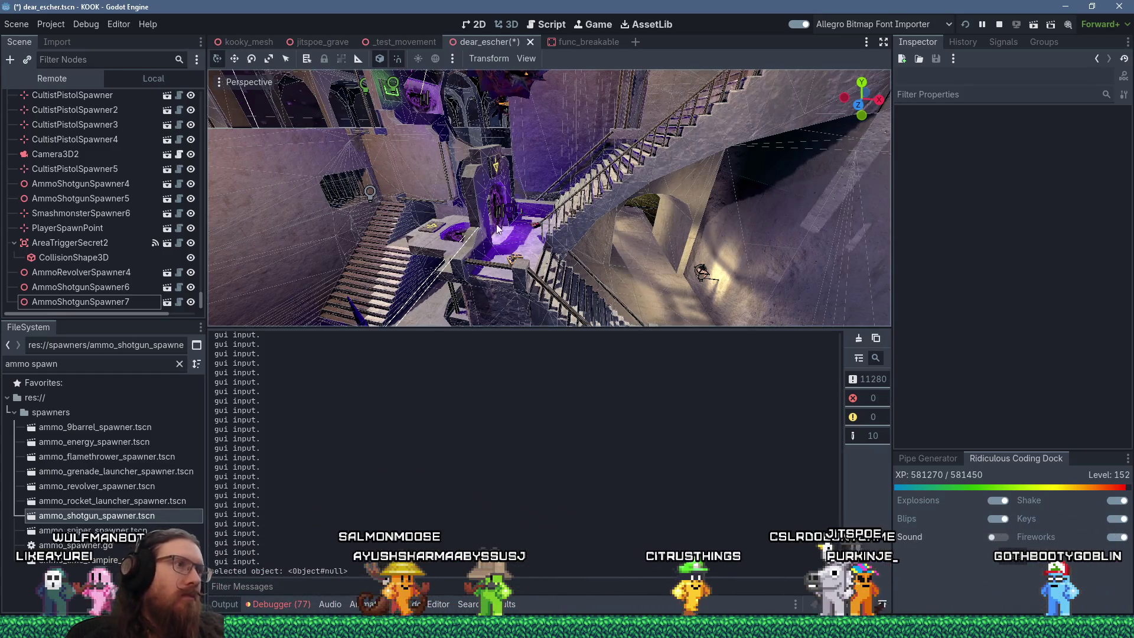
pyautogui.rightClick(562, 171)
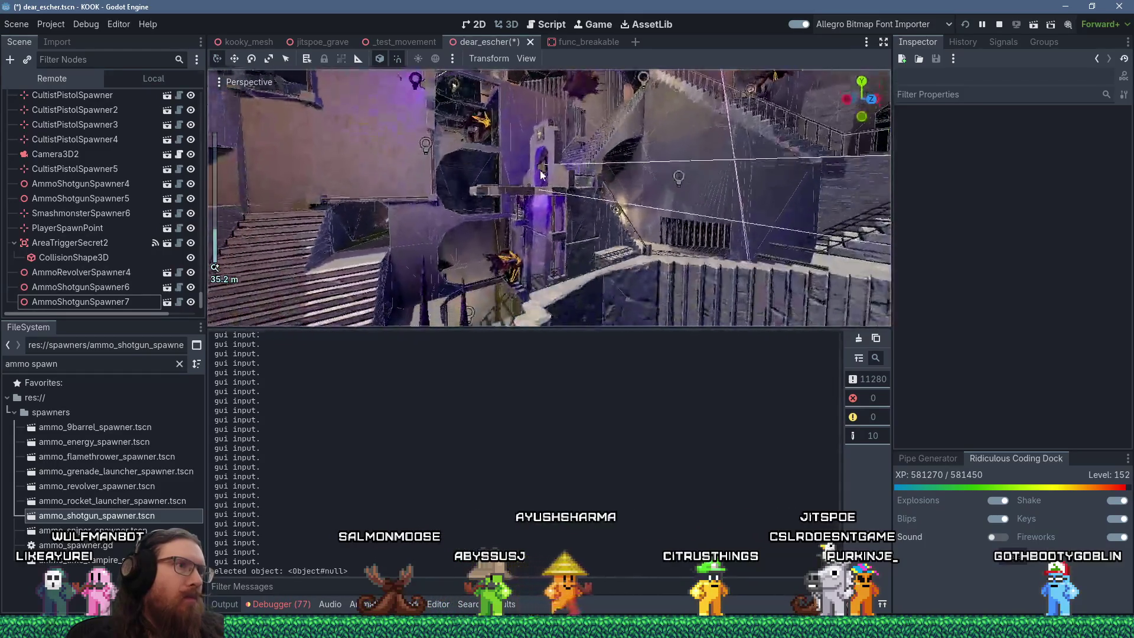
pyautogui.rightClick(488, 177)
pyautogui.rightClick(488, 177)
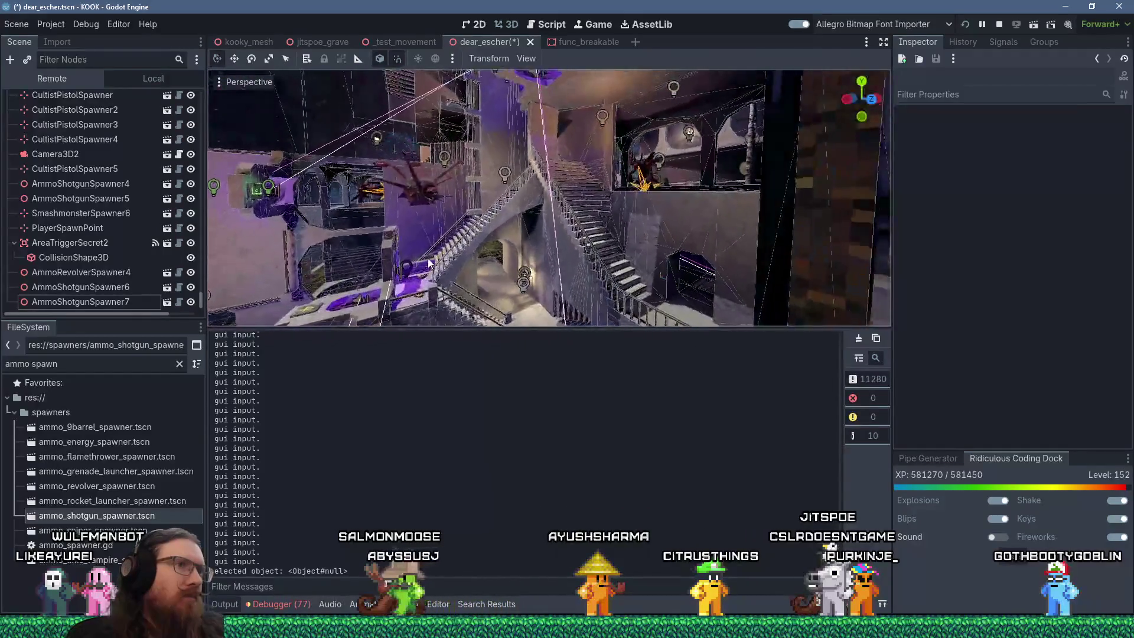
pyautogui.rightClick(430, 264)
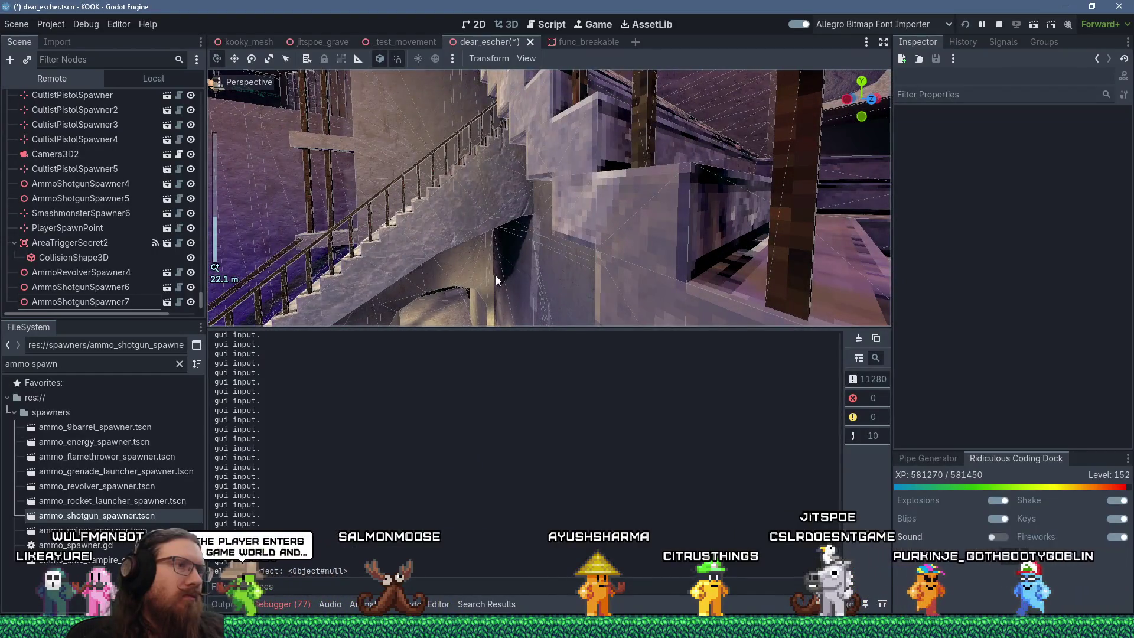
pyautogui.scroll(-5, 483, 301)
pyautogui.rightClick(481, 303)
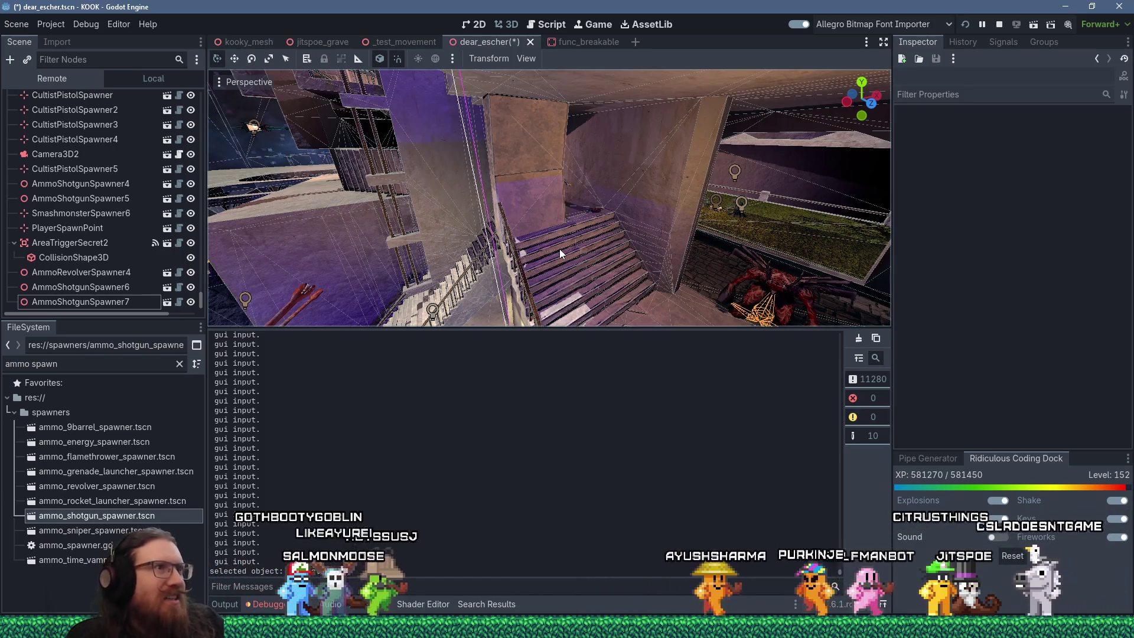
pyautogui.scroll(5, 581, 234)
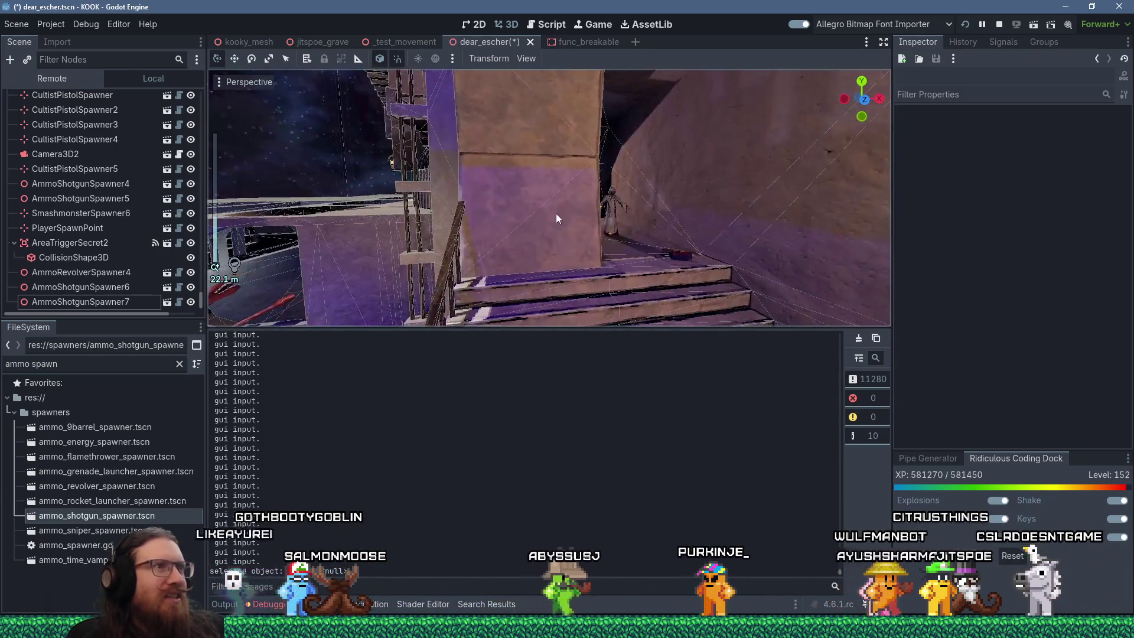
pyautogui.moveTo(581, 235); pyautogui.dragTo(615, 274)
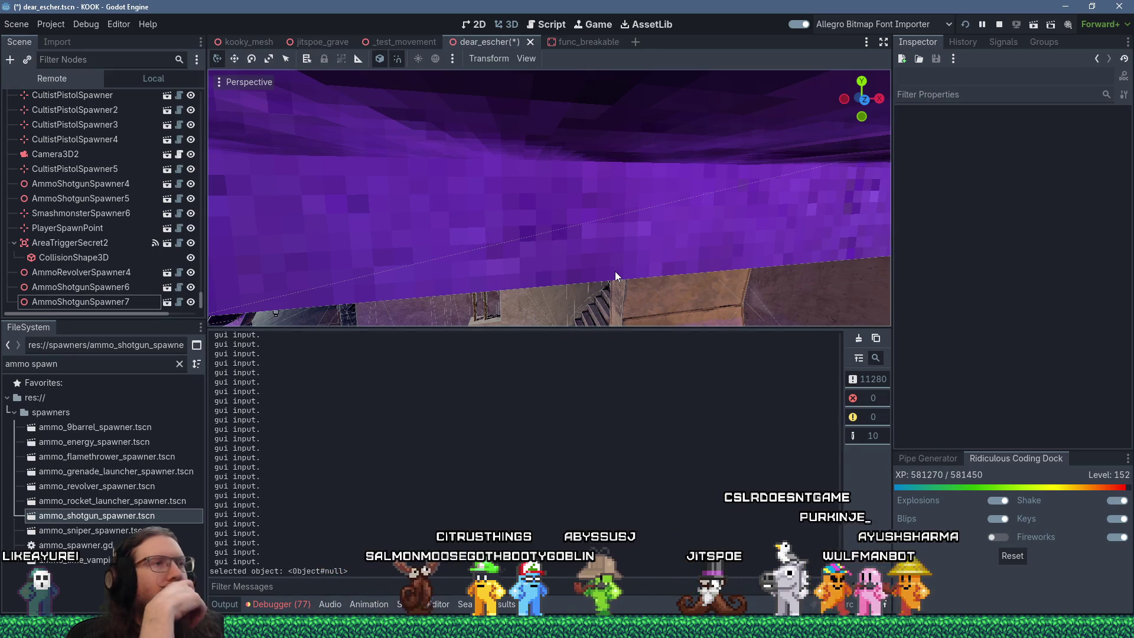
pyautogui.scroll(-5, 650, 159)
pyautogui.moveTo(651, 160)
pyautogui.mouseDown()
pyautogui.moveTo(571, 193)
pyautogui.moveTo(541, 119)
pyautogui.moveTo(579, 147)
pyautogui.moveTo(468, 155)
pyautogui.moveTo(438, 129)
pyautogui.moveTo(485, 144)
pyautogui.mouseUp()
pyautogui.scroll(4, 566, 146)
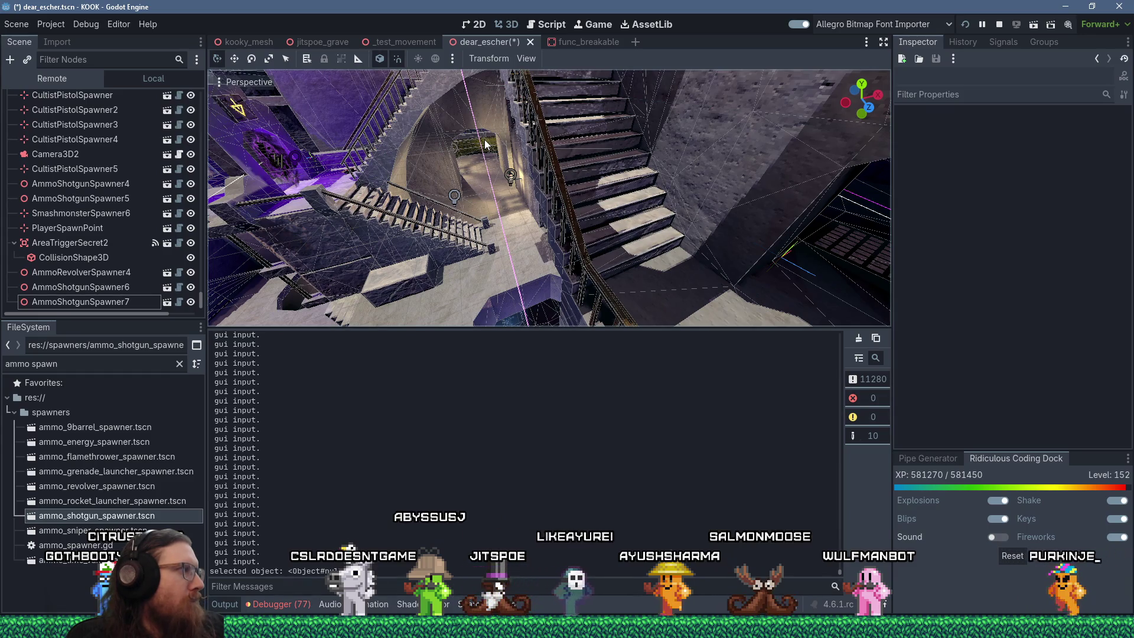
pyautogui.scroll(-3, 484, 139)
pyautogui.moveTo(484, 155)
pyautogui.mouseDown()
pyautogui.moveTo(483, 214)
pyautogui.moveTo(565, 255)
pyautogui.mouseUp()
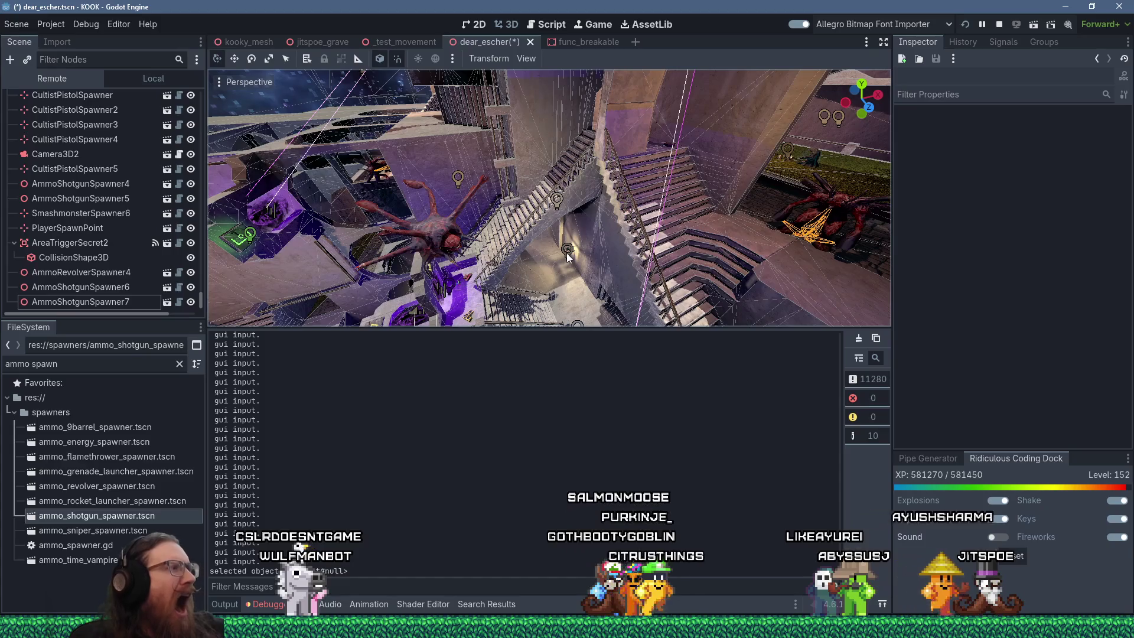
pyautogui.scroll(5, 599, 217)
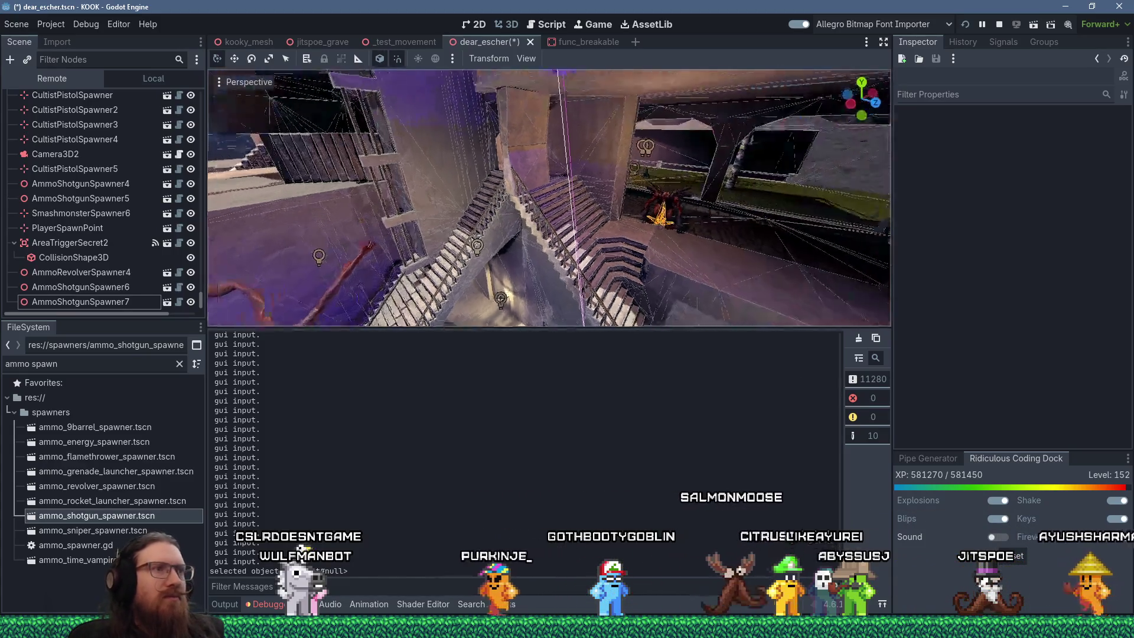
pyautogui.scroll(5, 599, 216)
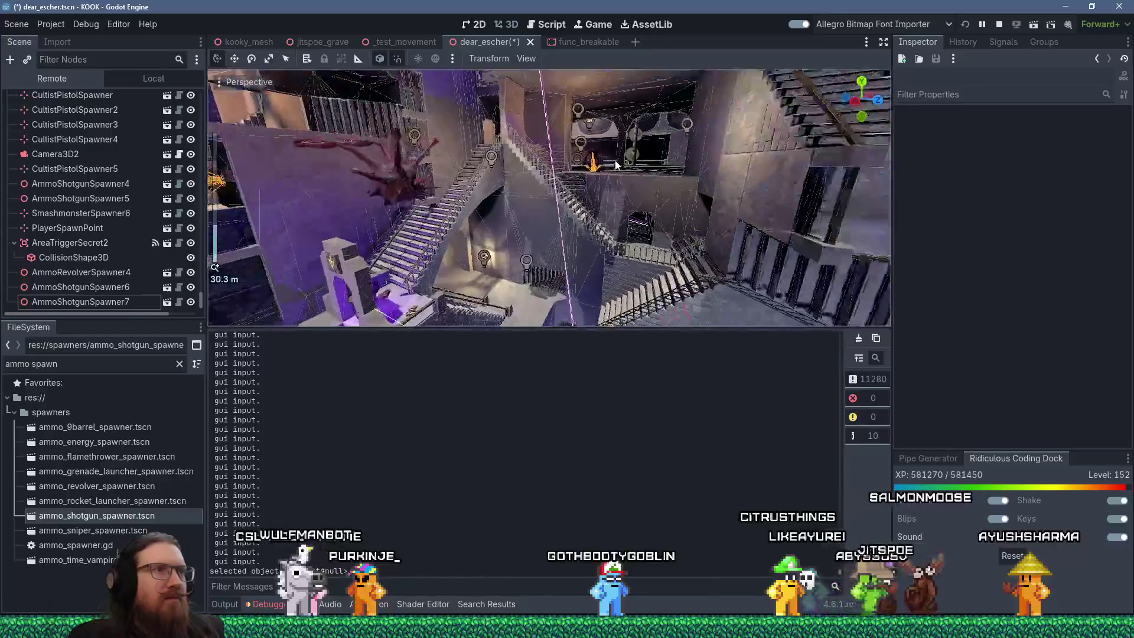
pyautogui.scroll(5, 603, 161)
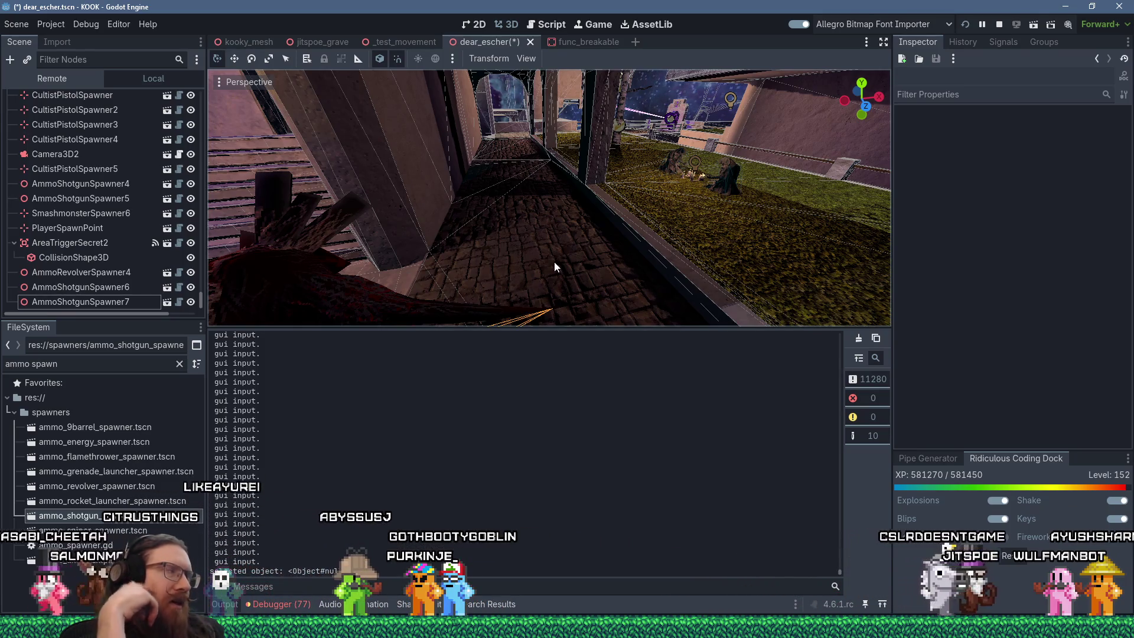
pyautogui.moveTo(349, 249)
pyautogui.mouseDown()
pyautogui.moveTo(604, 259)
pyautogui.moveTo(619, 168)
pyautogui.moveTo(583, 101)
pyautogui.moveTo(586, 186)
pyautogui.moveTo(610, 194)
pyautogui.moveTo(595, 270)
pyautogui.moveTo(595, 246)
pyautogui.moveTo(526, 216)
pyautogui.moveTo(681, 140)
pyautogui.moveTo(661, 77)
pyautogui.moveTo(674, 107)
pyautogui.mouseUp()
pyautogui.scroll(2, 619, 168)
pyautogui.scroll(3, 583, 101)
pyautogui.scroll(-2, 610, 193)
pyautogui.scroll(2, 595, 246)
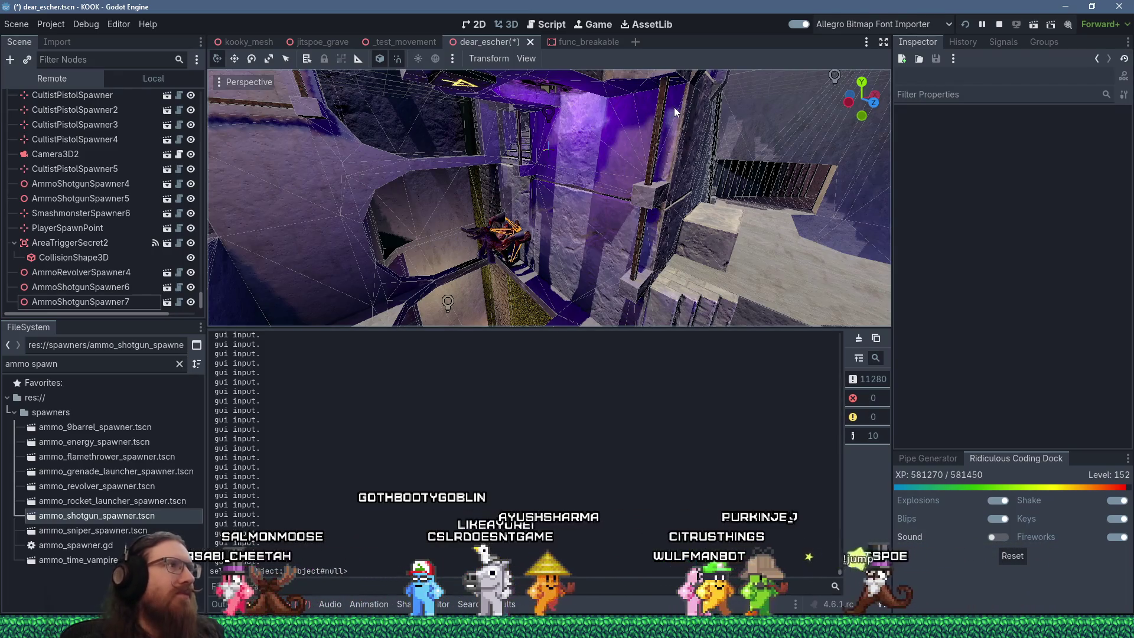
pyautogui.scroll(-5, 674, 107)
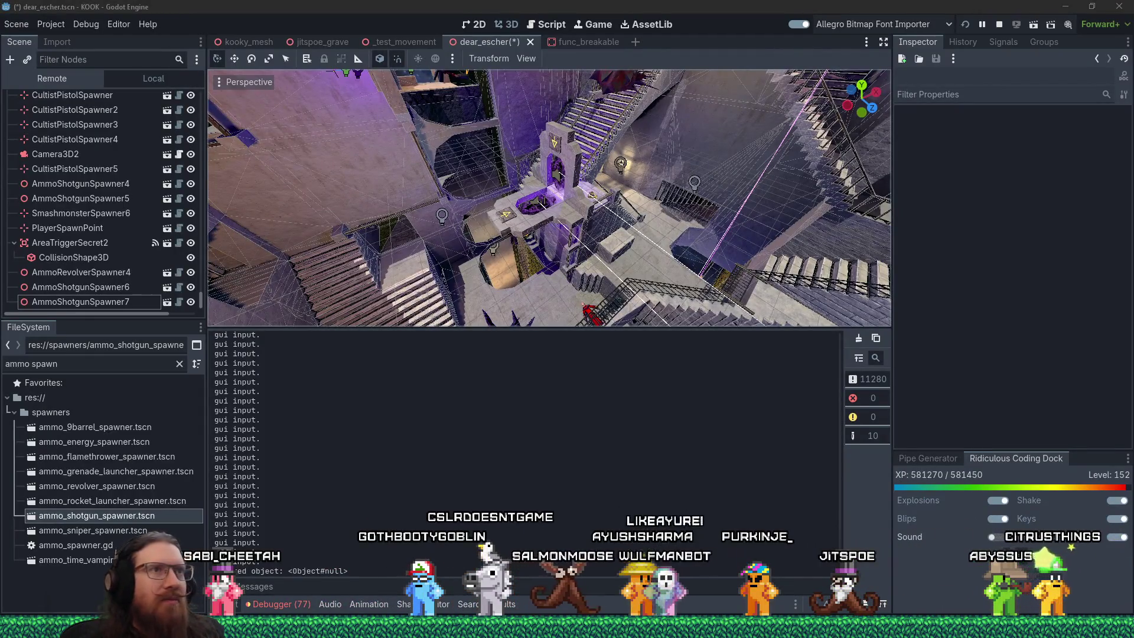
pyautogui.scroll(-5, 470, 219)
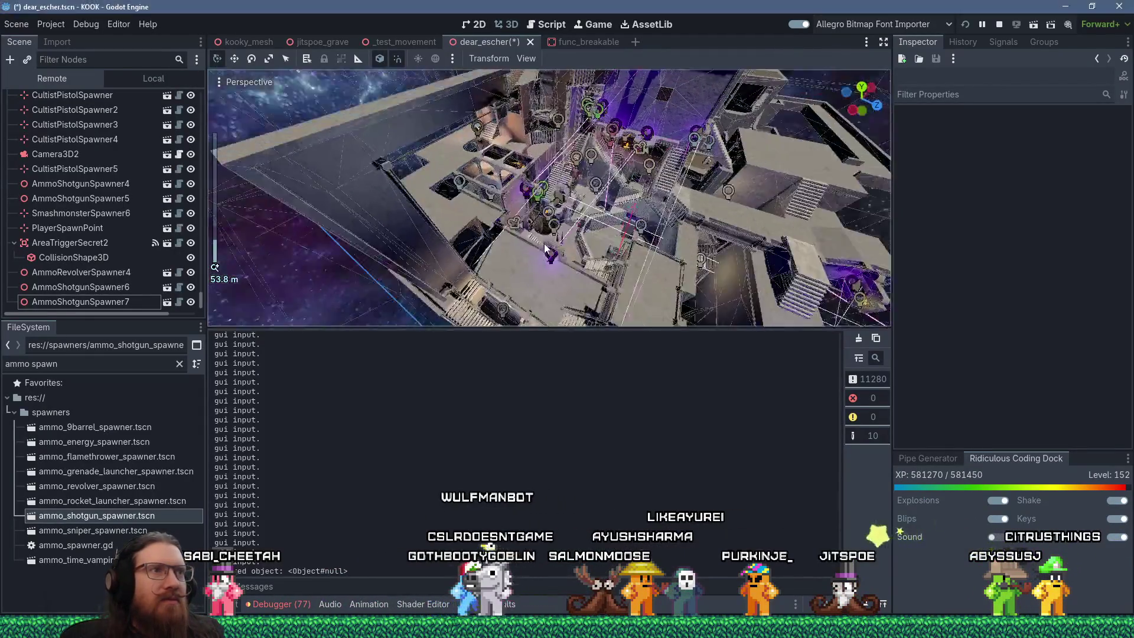
pyautogui.scroll(3, 640, 199)
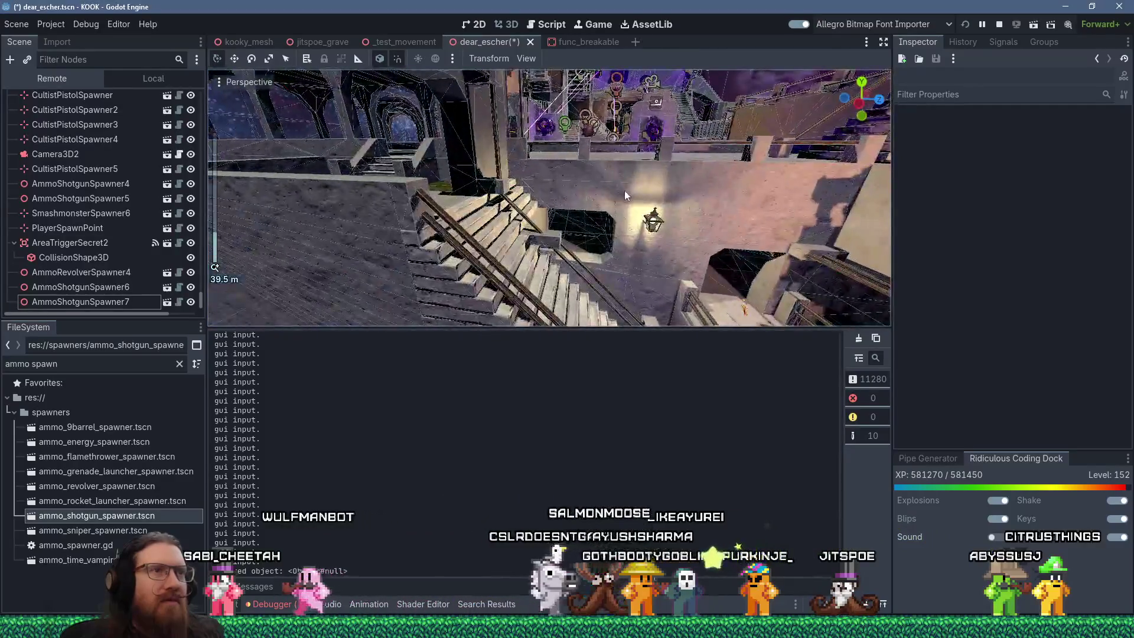
pyautogui.scroll(2, 550, 243)
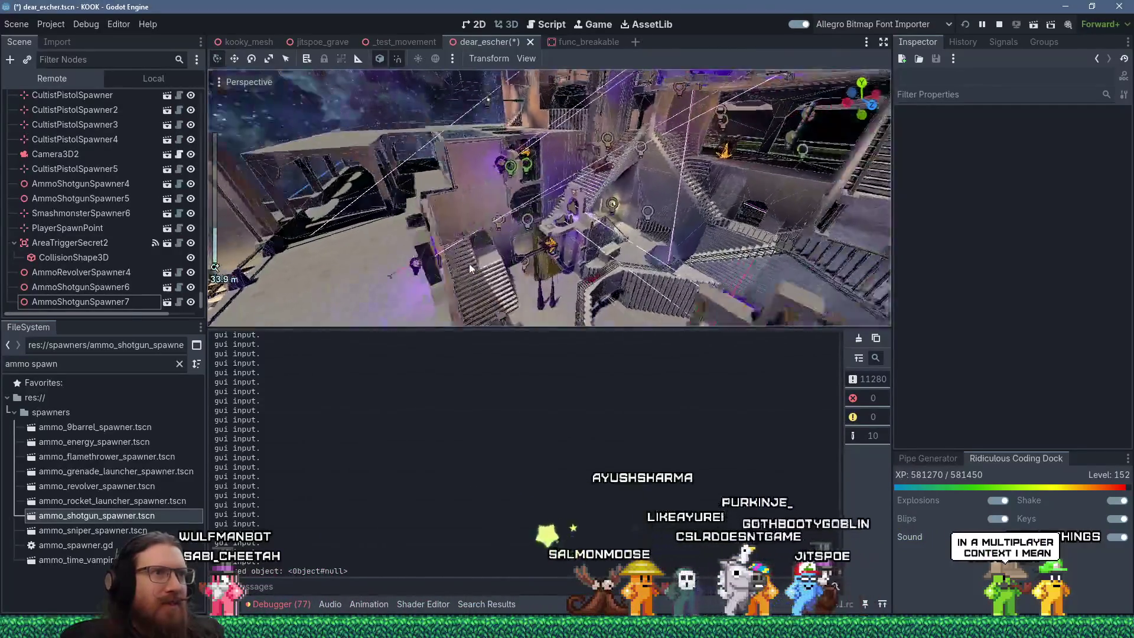
pyautogui.scroll(-2, 559, 241)
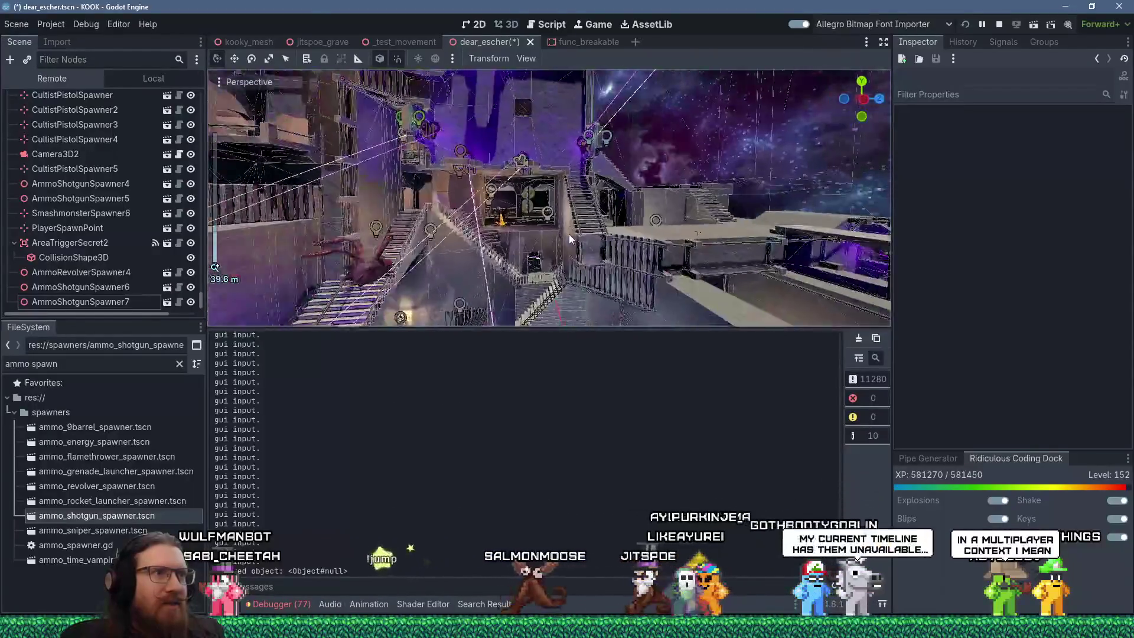
pyautogui.scroll(6, 569, 244)
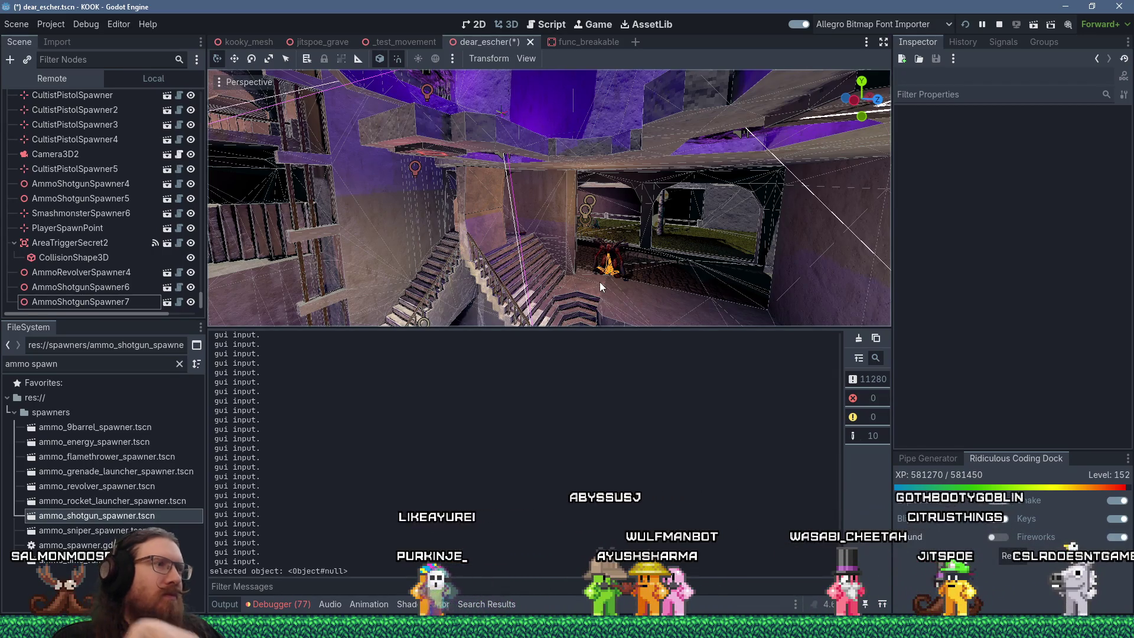
pyautogui.scroll(-5, 601, 287)
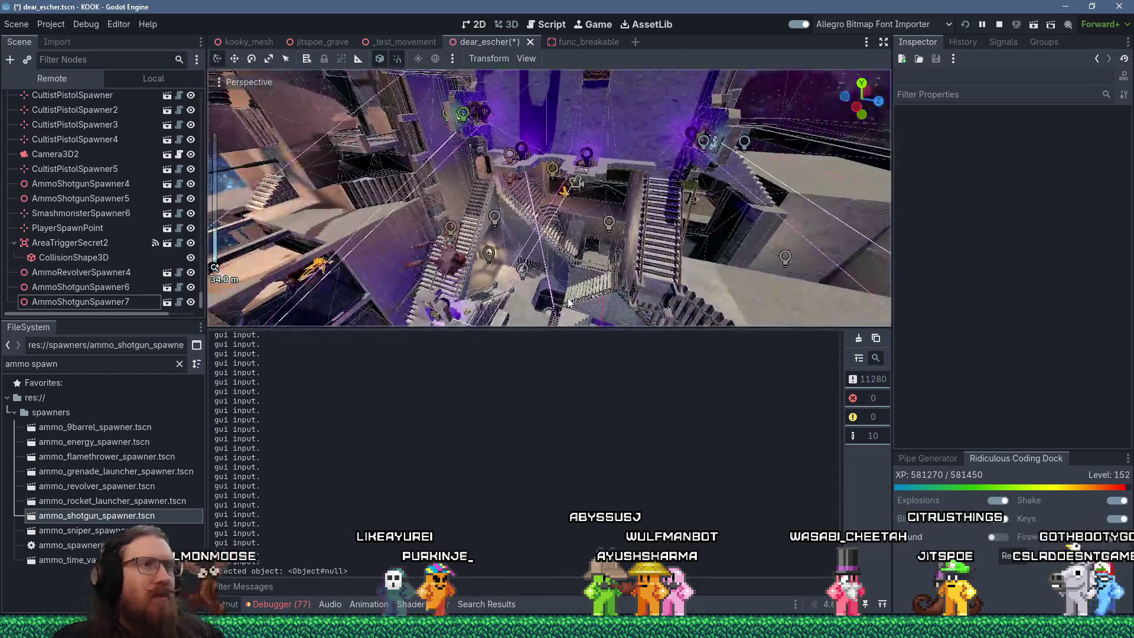
pyautogui.moveTo(568, 301)
pyautogui.mouseDown()
pyautogui.moveTo(602, 273)
pyautogui.moveTo(456, 201)
pyautogui.moveTo(476, 181)
pyautogui.moveTo(527, 187)
pyautogui.mouseUp()
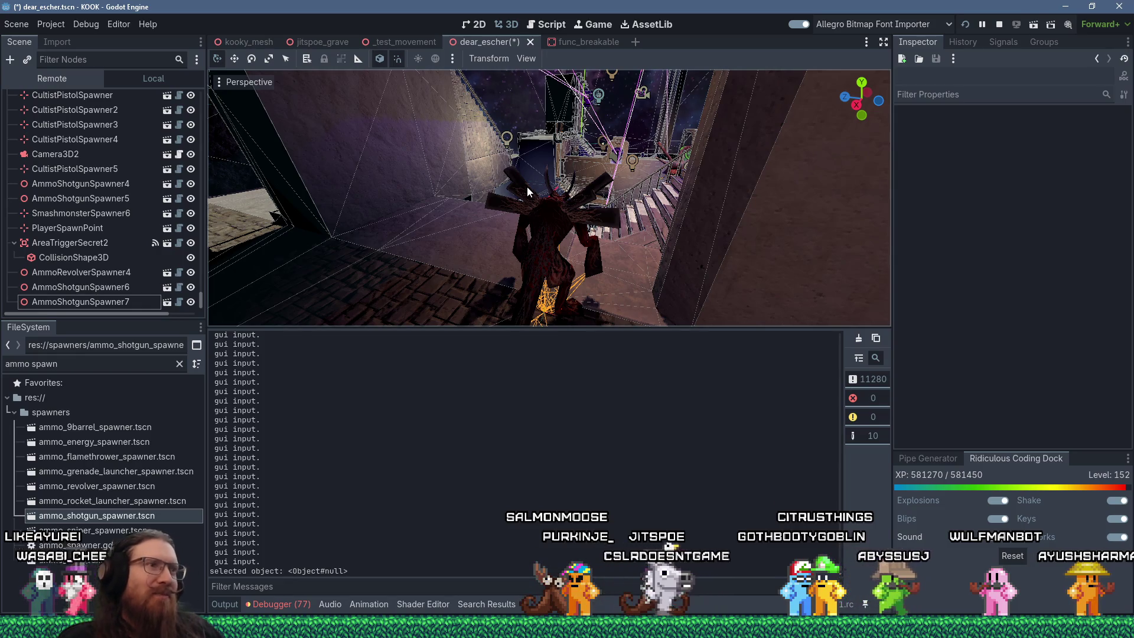
pyautogui.scroll(-5, 511, 218)
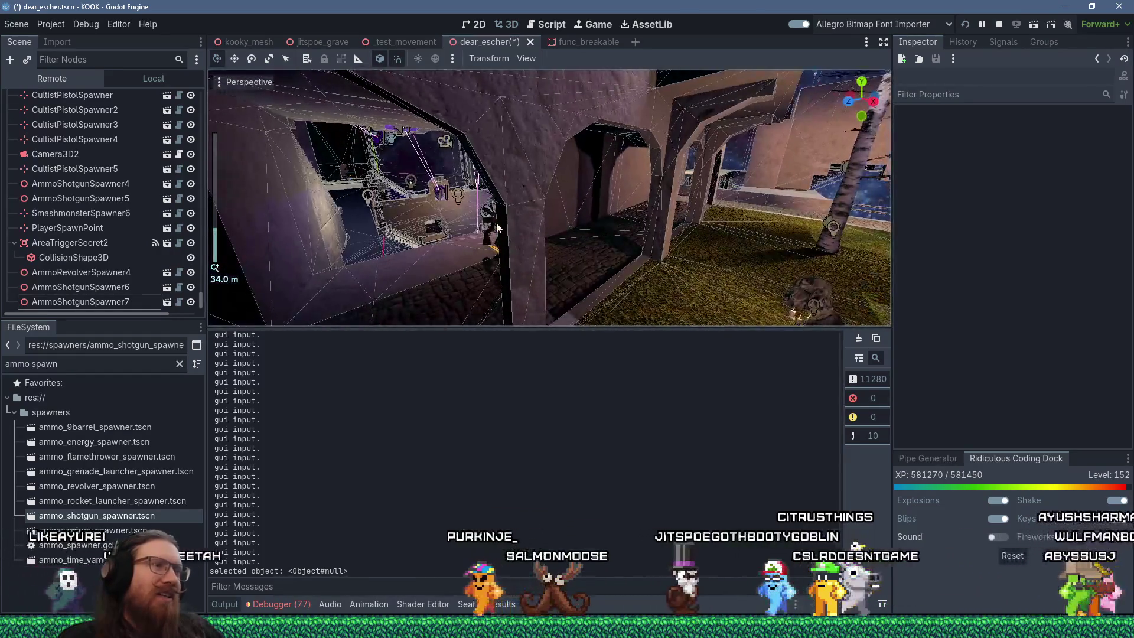
pyautogui.scroll(3, 499, 224)
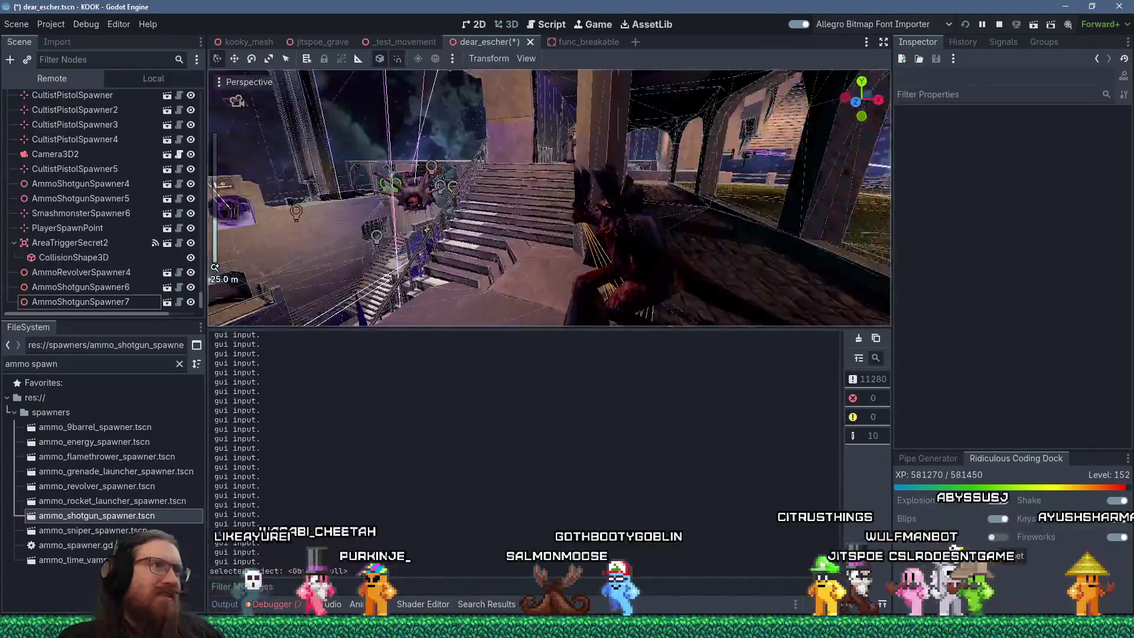
pyautogui.scroll(-3, 418, 231)
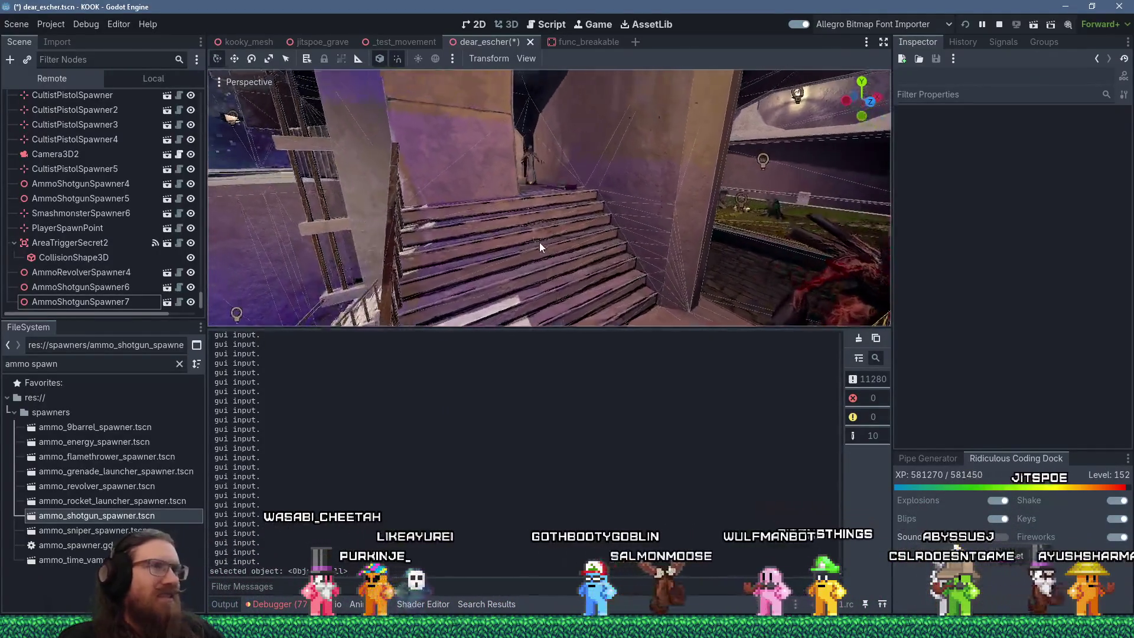
pyautogui.scroll(4, 542, 245)
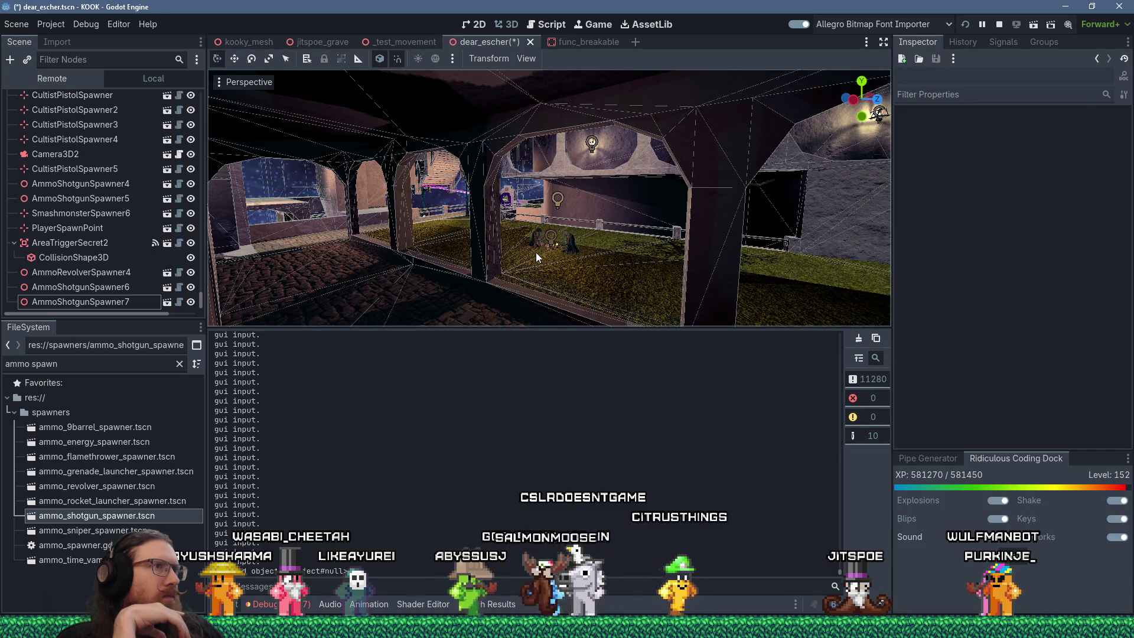
# Step: Fly the camera through the arched corridor, then switch to the Firefox YouTube window
pyautogui.moveTo(537, 246)
pyautogui.mouseDown()
pyautogui.moveTo(612, 213)
pyautogui.moveTo(512, 174)
pyautogui.moveTo(576, 182)
pyautogui.moveTo(451, 201)
pyautogui.moveTo(494, 193)
pyautogui.moveTo(689, 242)
pyautogui.moveTo(674, 253)
pyautogui.mouseUp()
pyautogui.scroll(2, 512, 174)
pyautogui.scroll(1, 515, 175)
pyautogui.scroll(-2, 493, 193)
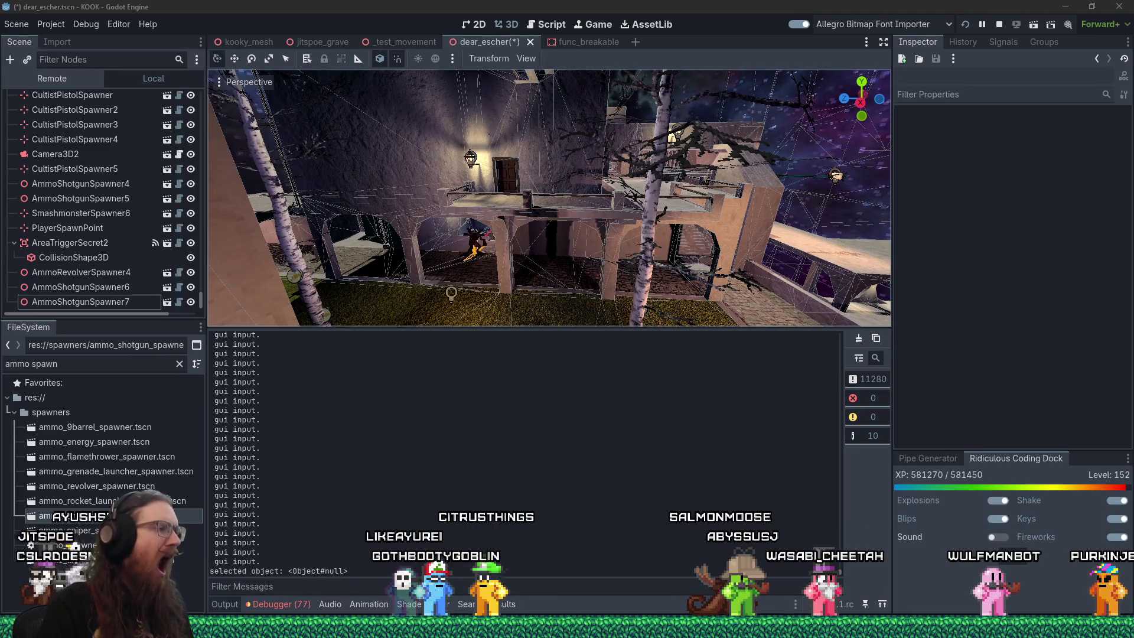
pyautogui.click(1028, 585)
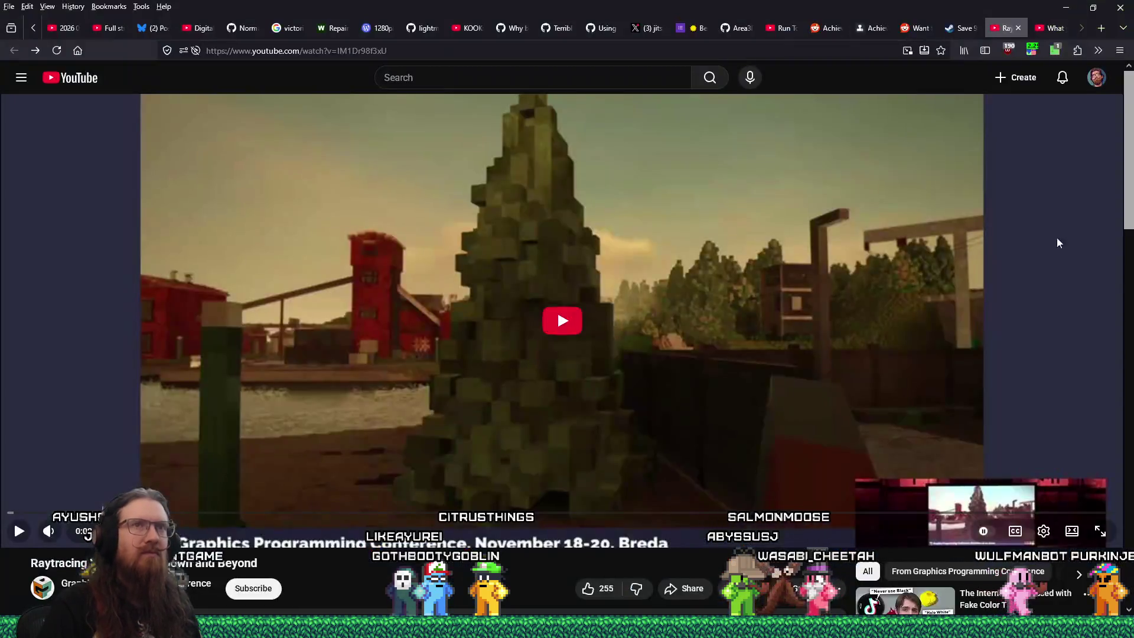
# Step: Go to Twitch in a new tab and open the Software and Game Development category
pyautogui.click(1099, 31)
pyautogui.write('twitch.tv/')
pyautogui.press('Return')
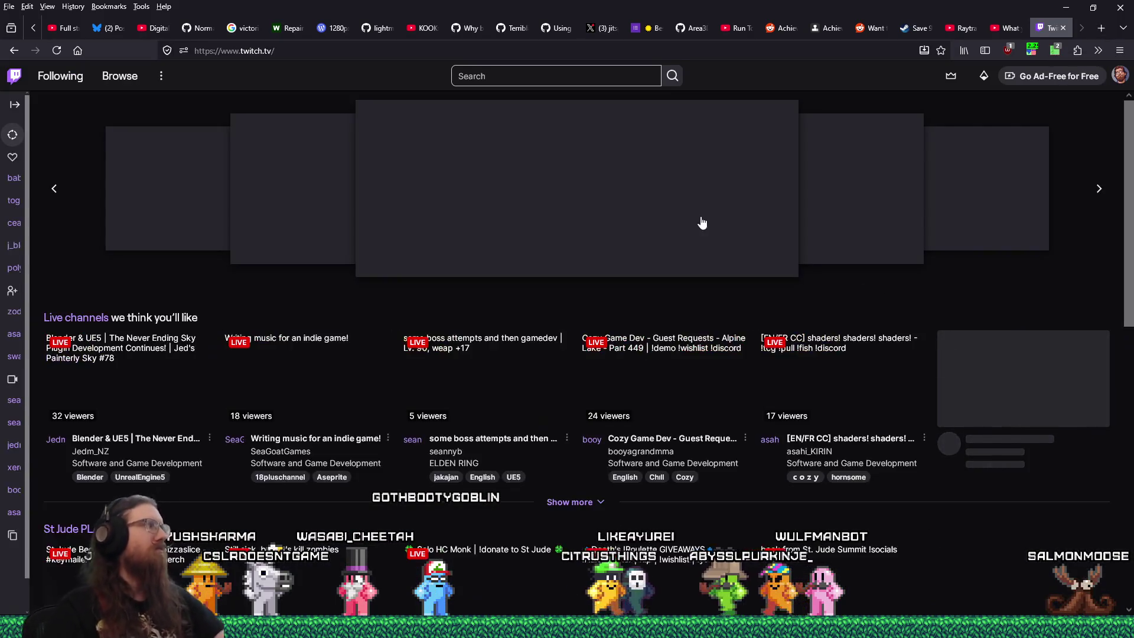
pyautogui.scroll(-10, 111, 401)
pyautogui.click(98, 361)
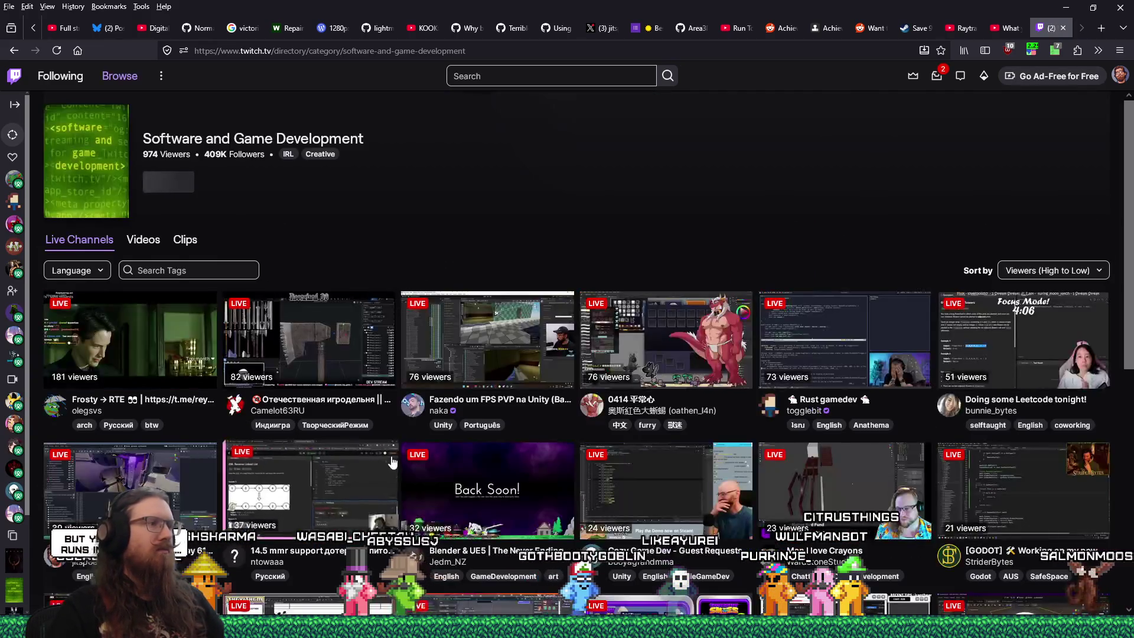
# Step: Browse the streams, preview one, then open the interactive UE5 stream in a new tab
pyautogui.scroll(-3, 392, 460)
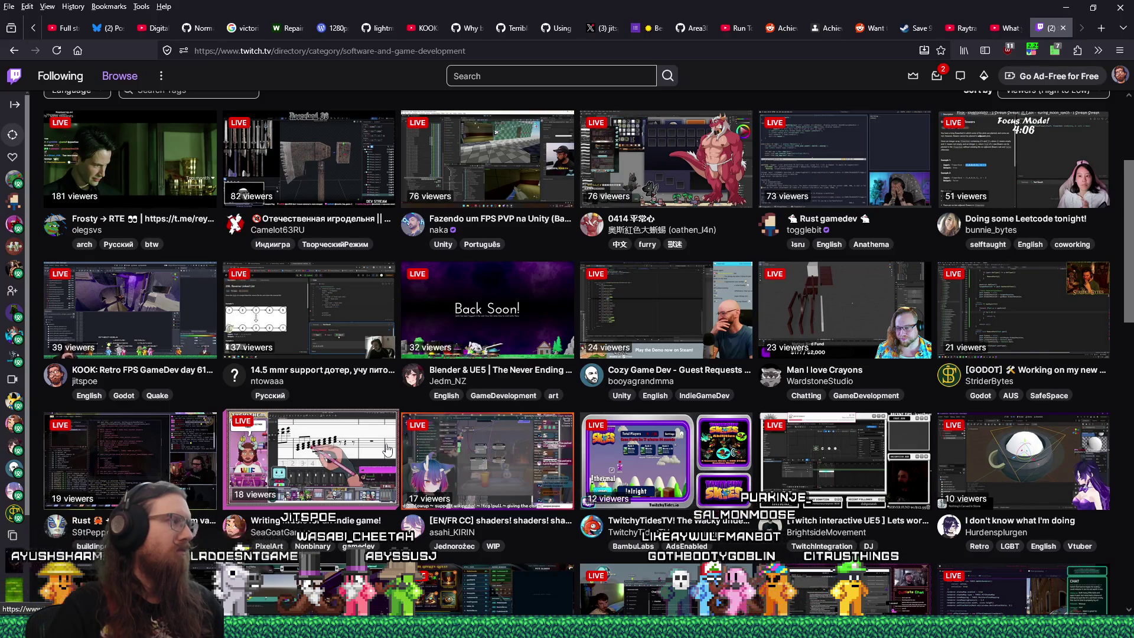
pyautogui.scroll(-1, 387, 450)
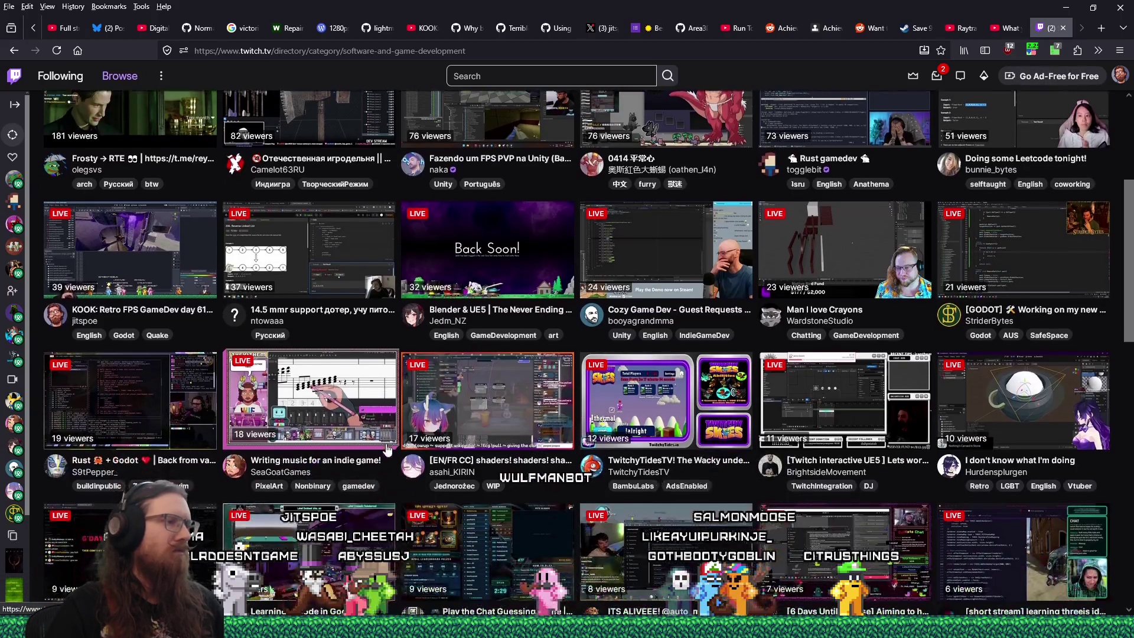
pyautogui.scroll(3, 387, 450)
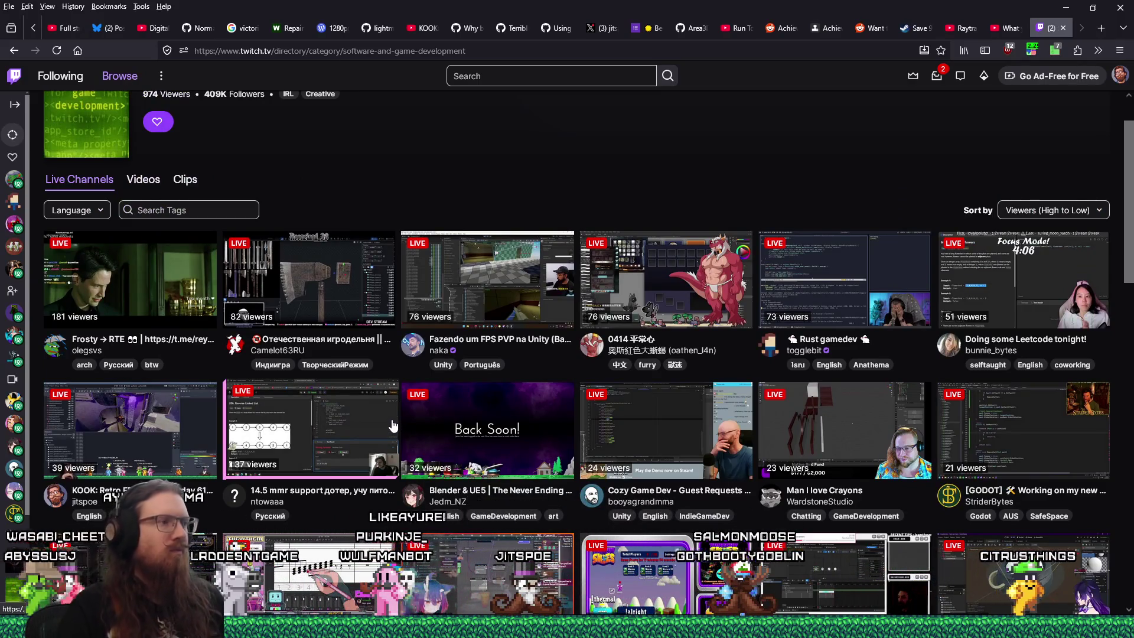
pyautogui.click(151, 409)
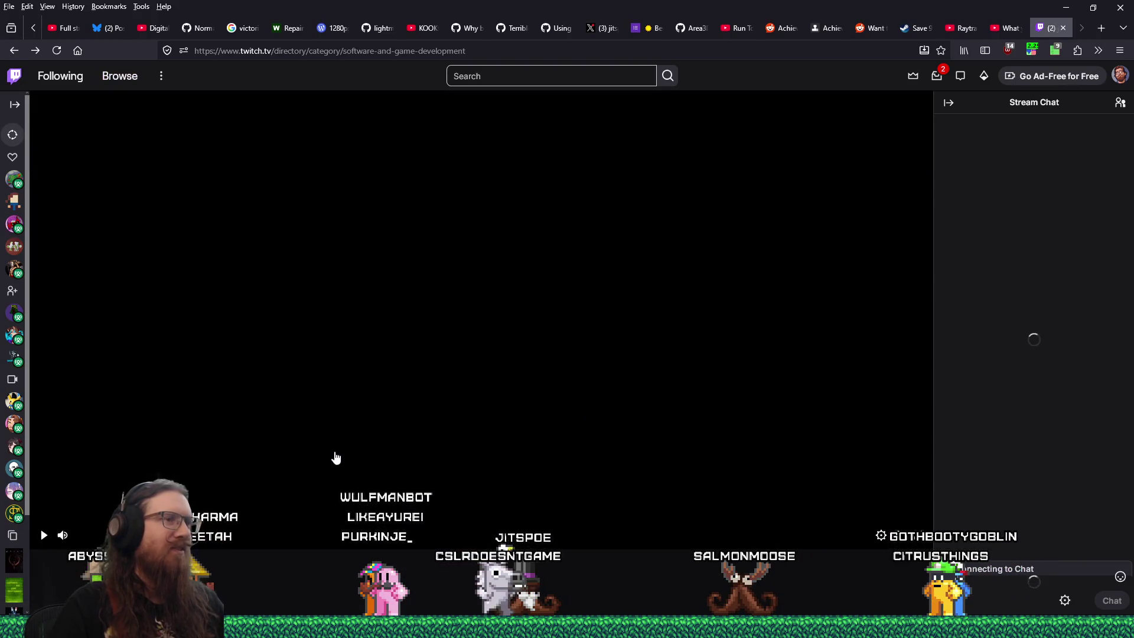
pyautogui.hotkey('alt', 'Left')
pyautogui.scroll(-5, 335, 458)
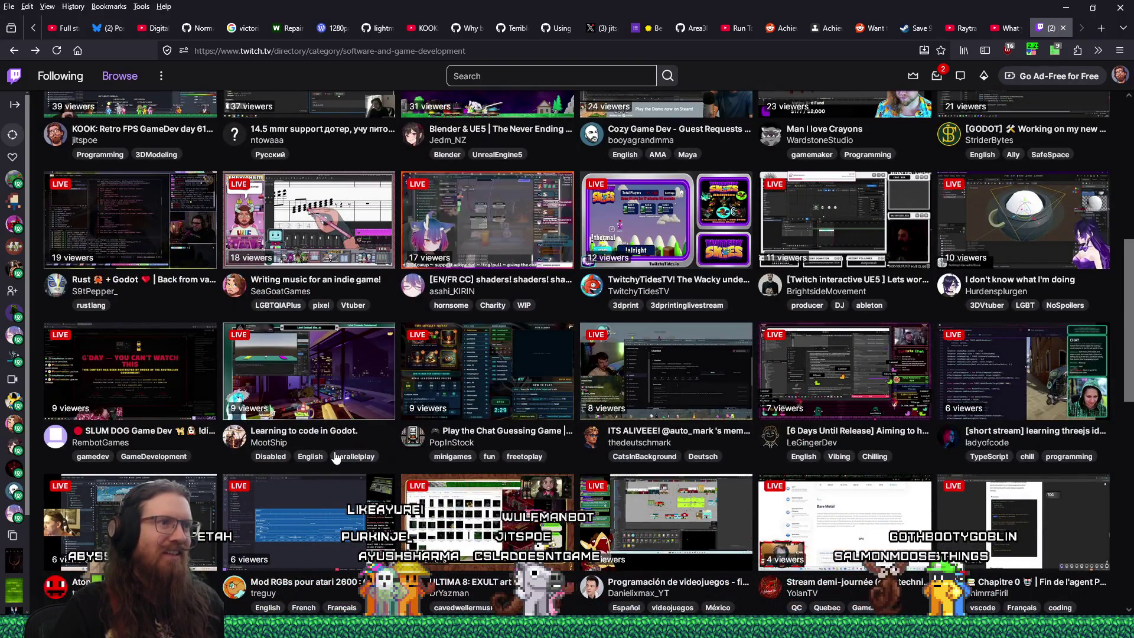
pyautogui.middleClick(845, 223)
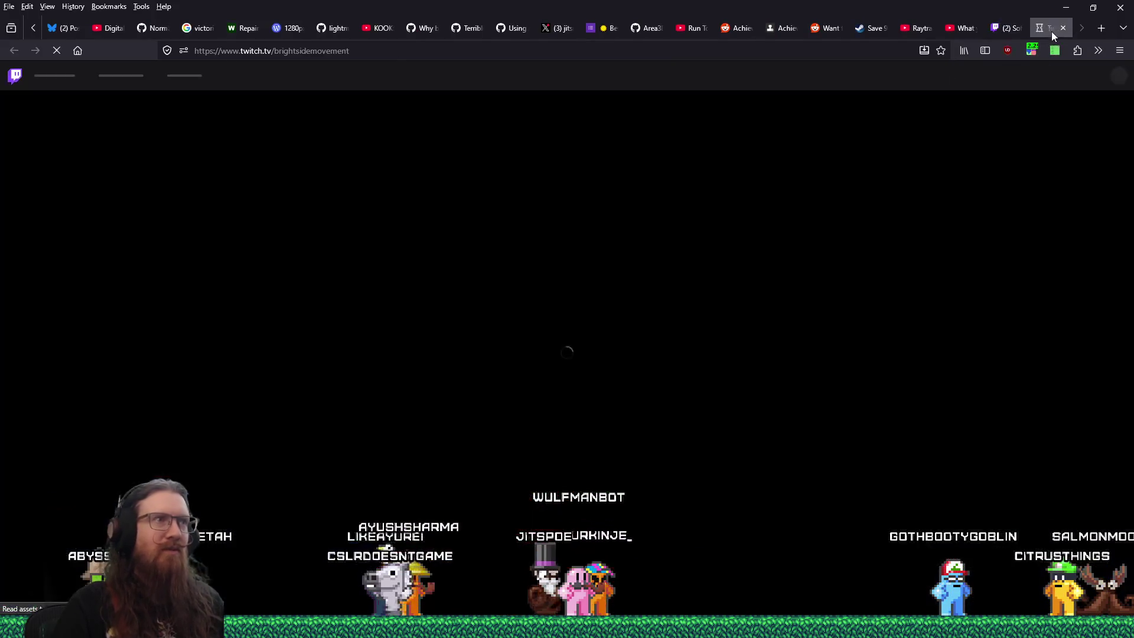
# Step: Copy the channel name from the address bar and search recent_raids.txt to check it isn't already listed
pyautogui.doubleClick(328, 50)
pyautogui.rightClick(331, 52)
pyautogui.click(354, 126)
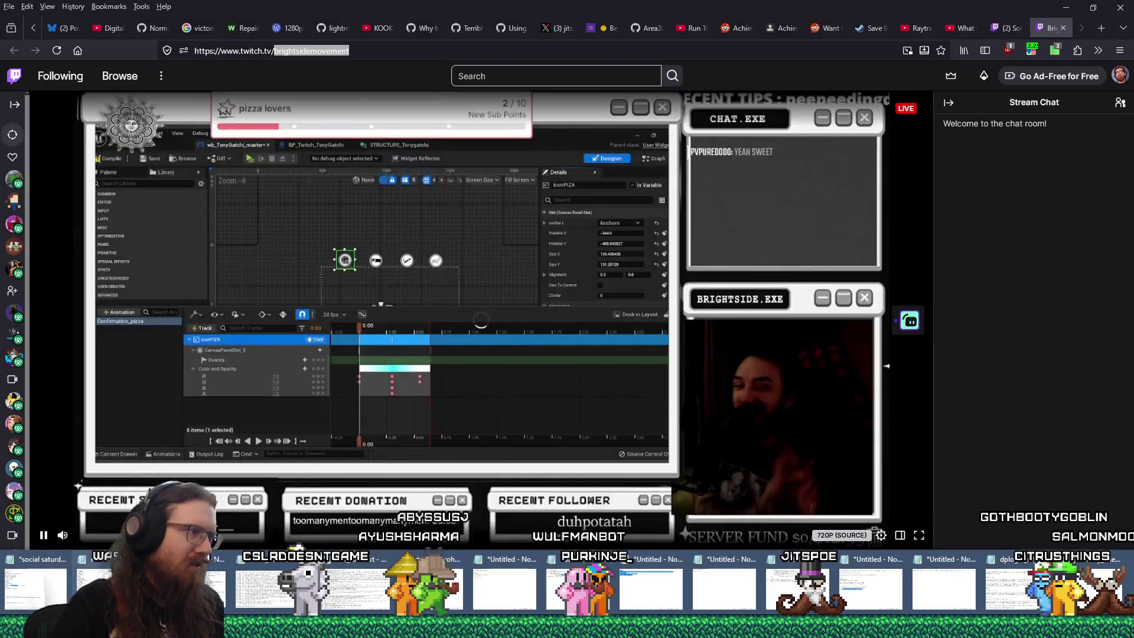
pyautogui.hotkey('alt', 'Tab')
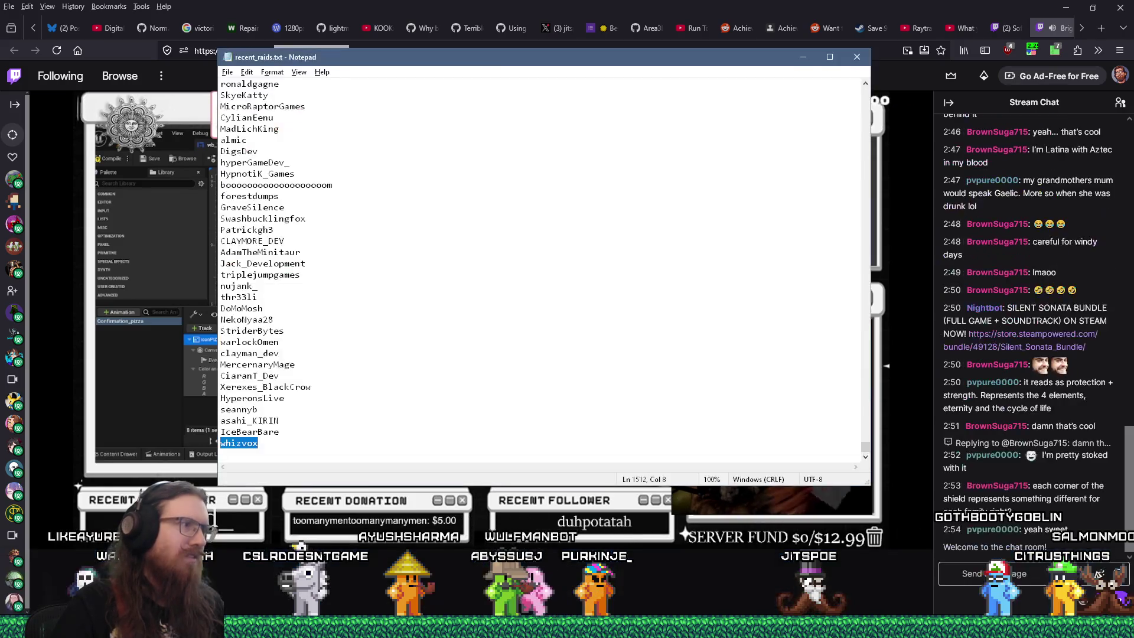
pyautogui.hotkey('ctrl', 'End')
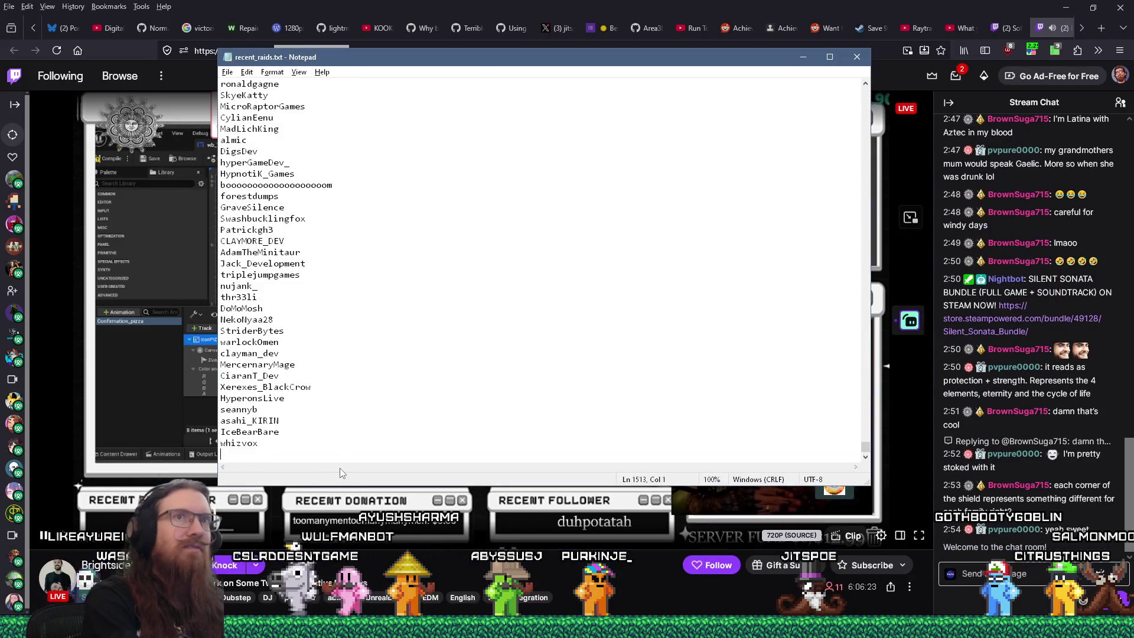
pyautogui.hotkey('ctrl', 'f')
pyautogui.hotkey('ctrl', 'v')
pyautogui.press('Return')
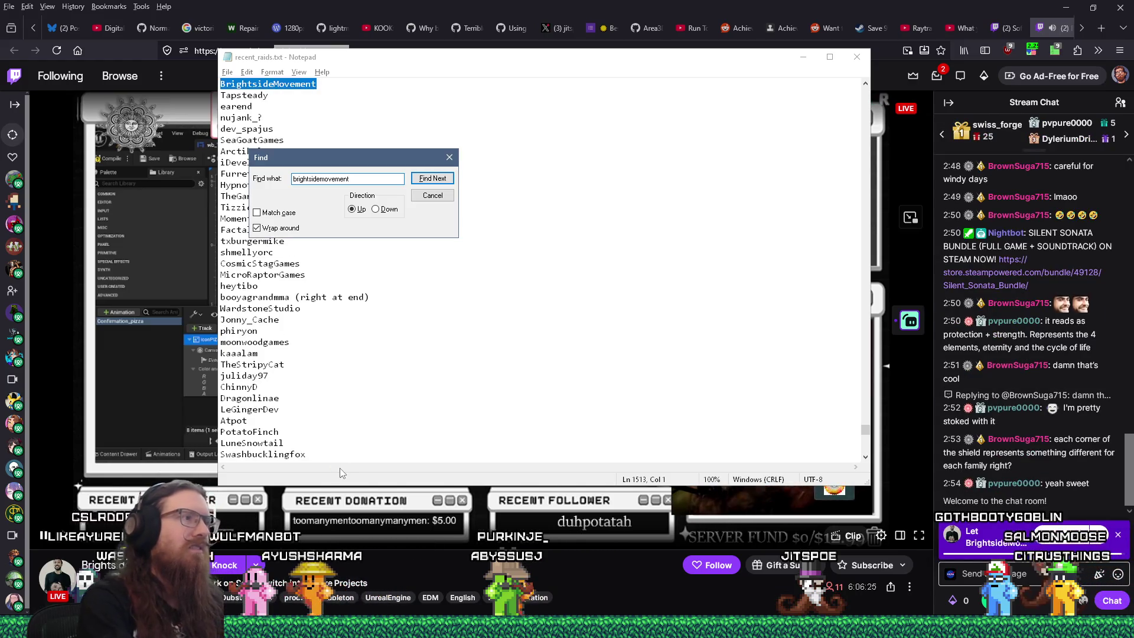
pyautogui.press('Escape')
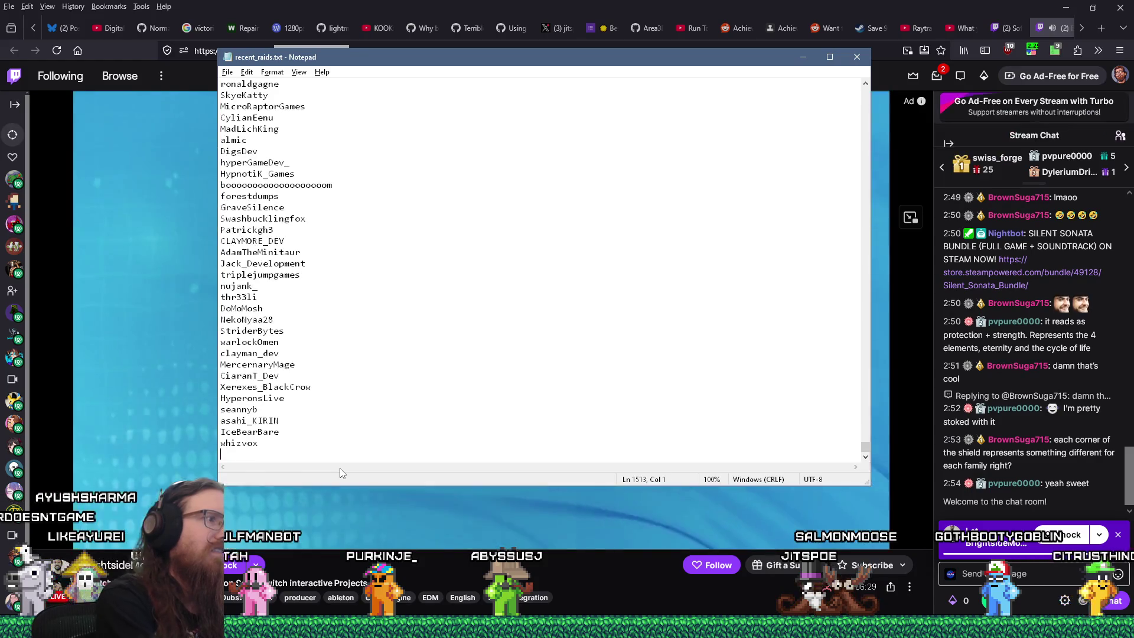
pyautogui.write('brightsidemovement')
# Step: Look over the video speed extension's settings and the stream directory in the browser
pyautogui.hotkey('alt', 'Tab')
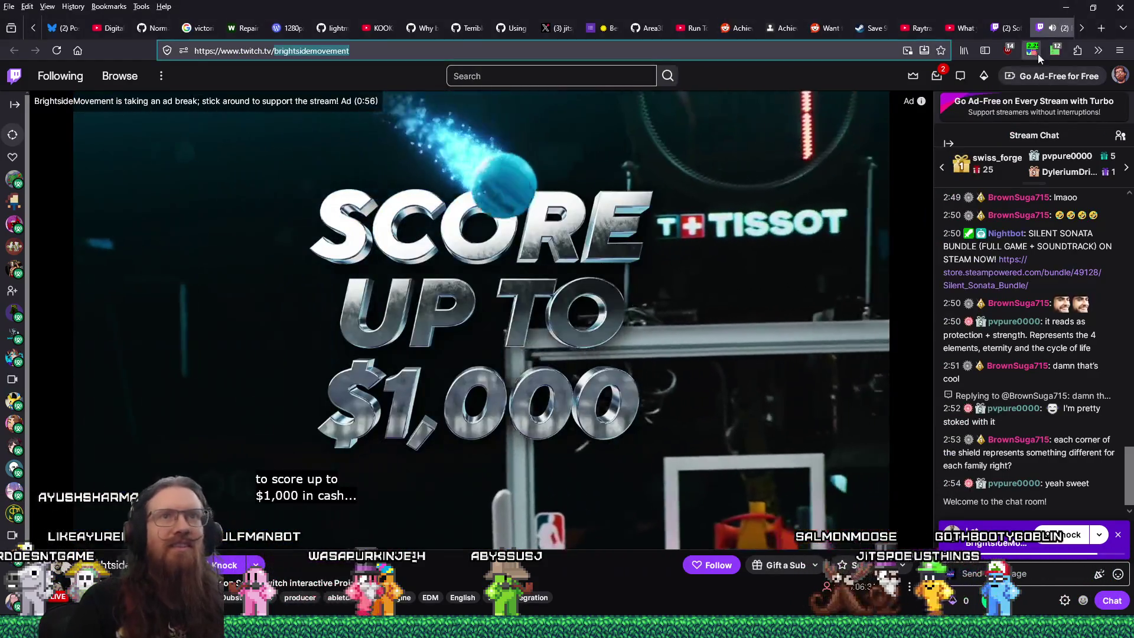
pyautogui.click(1032, 50)
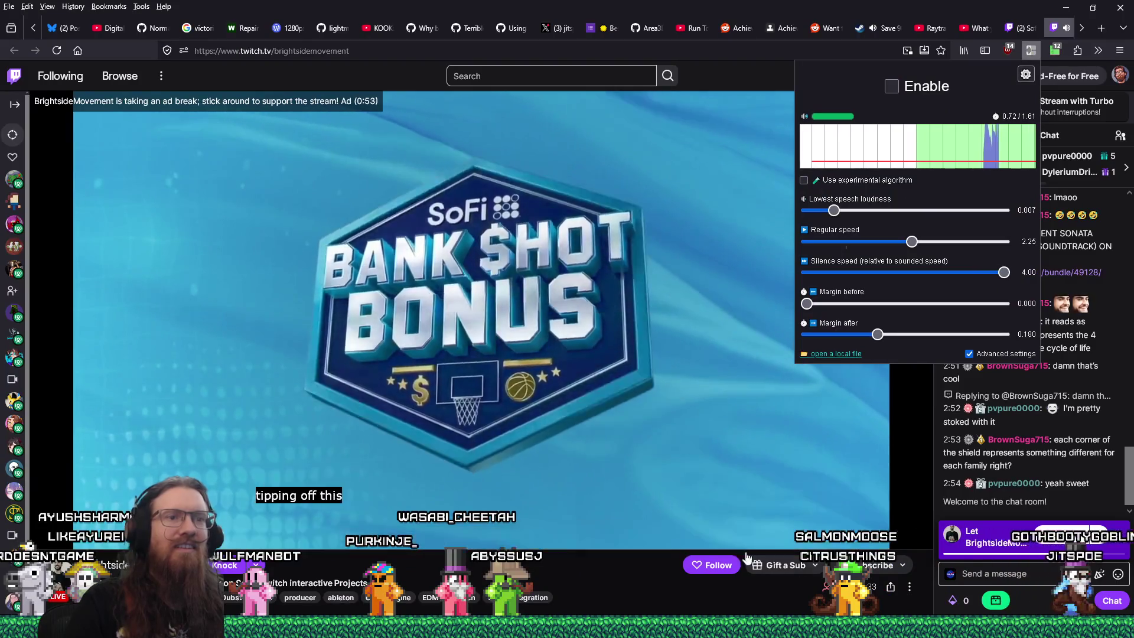
pyautogui.scroll(-1, 1052, 30)
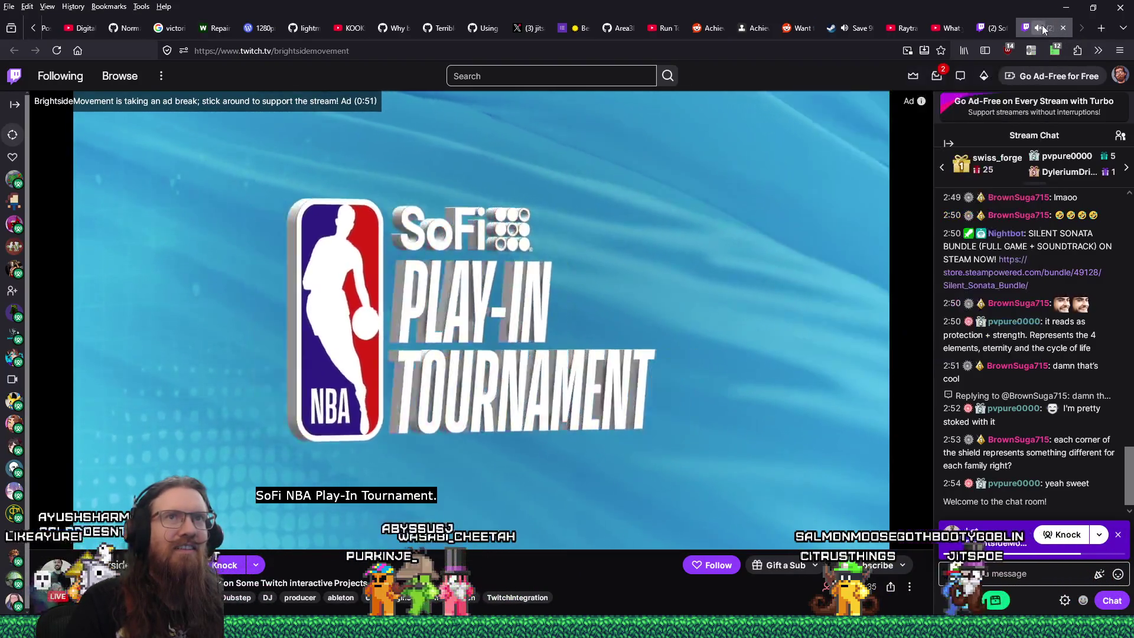
pyautogui.click(1004, 28)
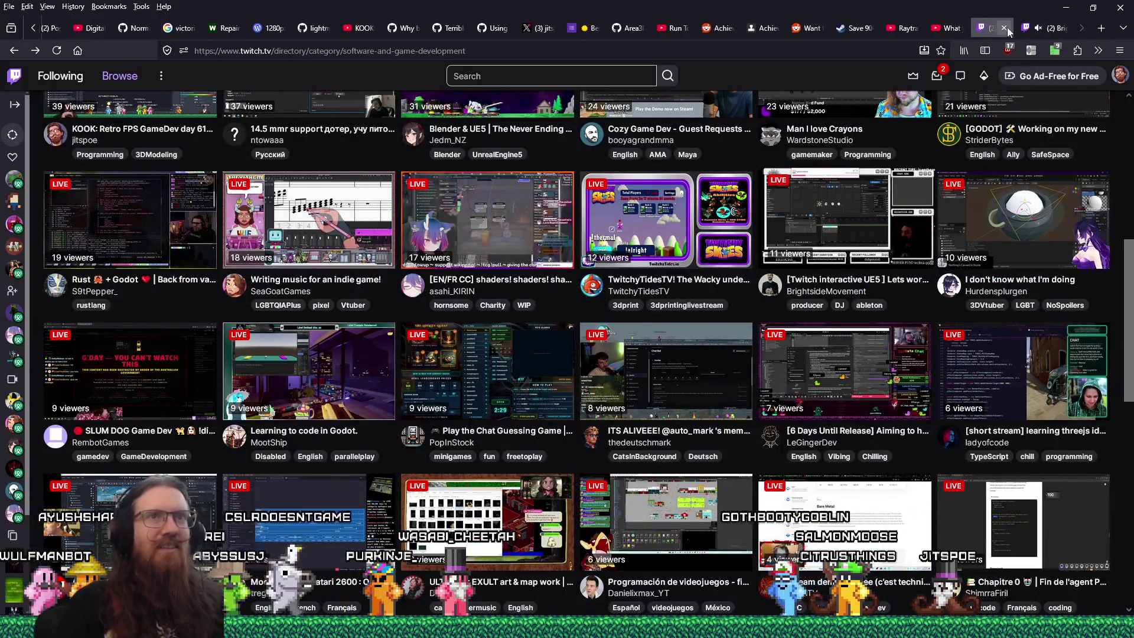
pyautogui.click(1059, 28)
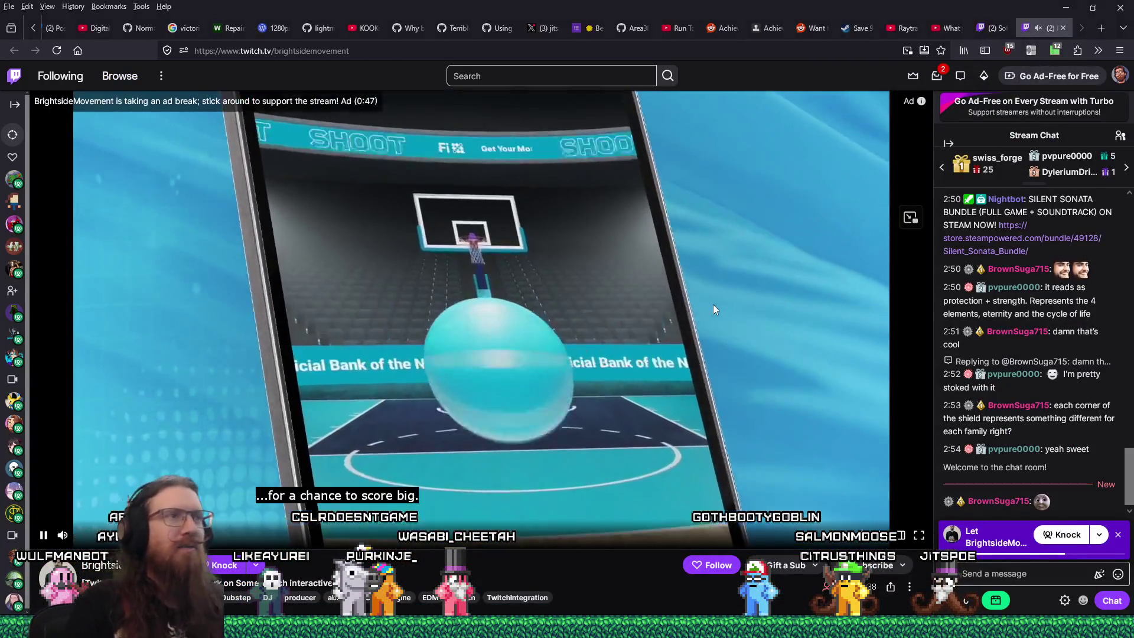
# Step: Add the channel name as the last entry in recent_raids.txt and search the file to confirm it
pyautogui.hotkey('alt', 'Tab')
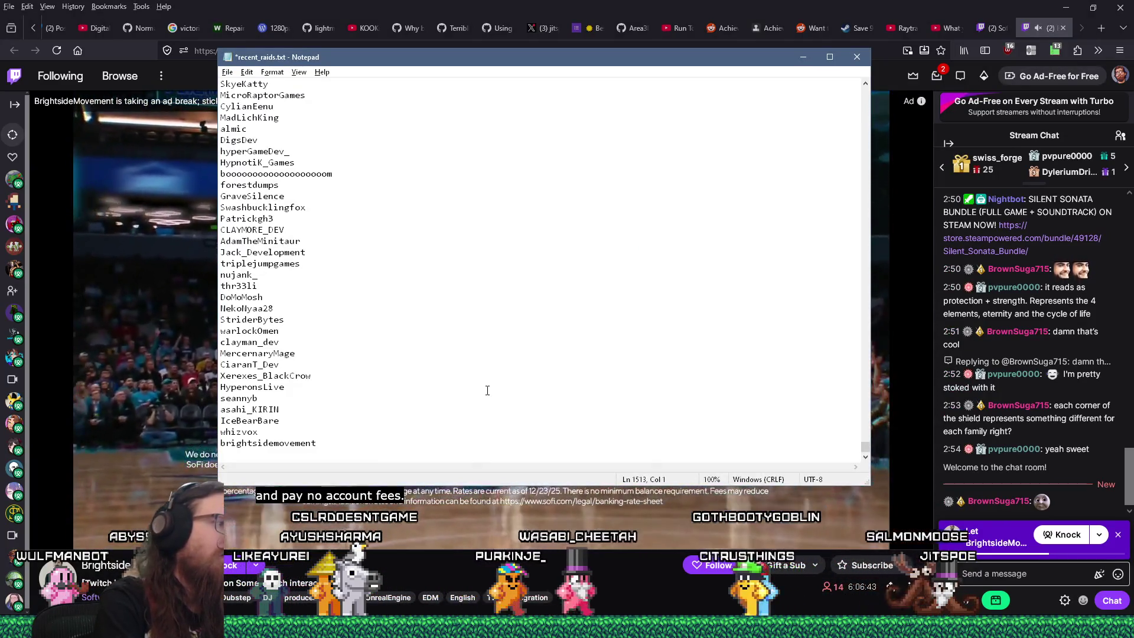
pyautogui.hotkey('shift', 'Up')
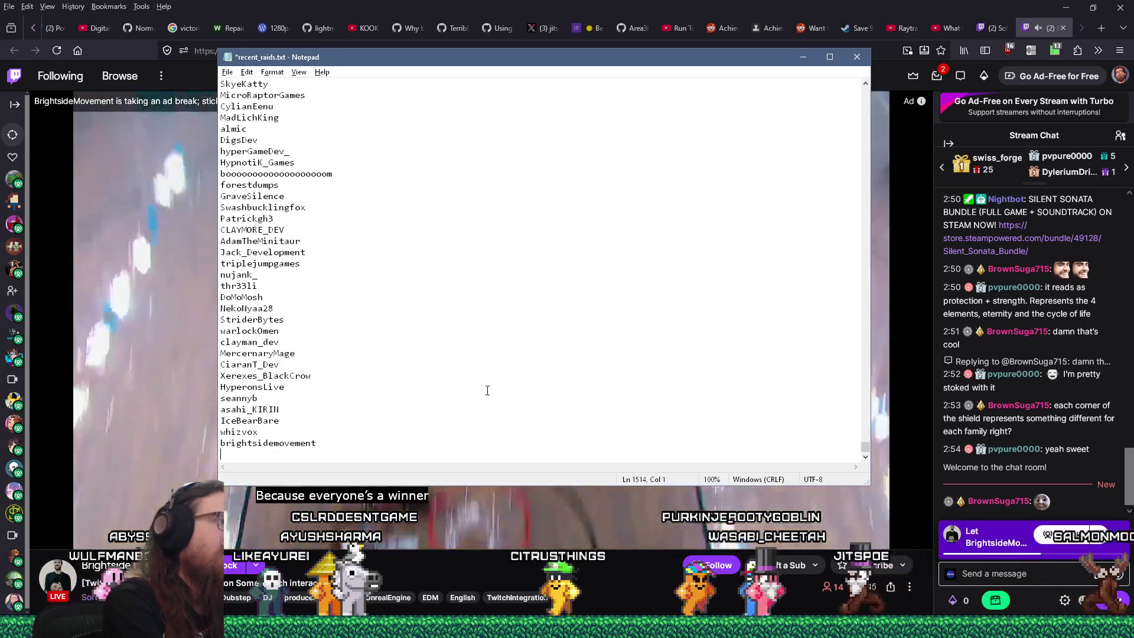
pyautogui.hotkey('ctrl', 'f')
pyautogui.press('Return')
pyautogui.press('Return')
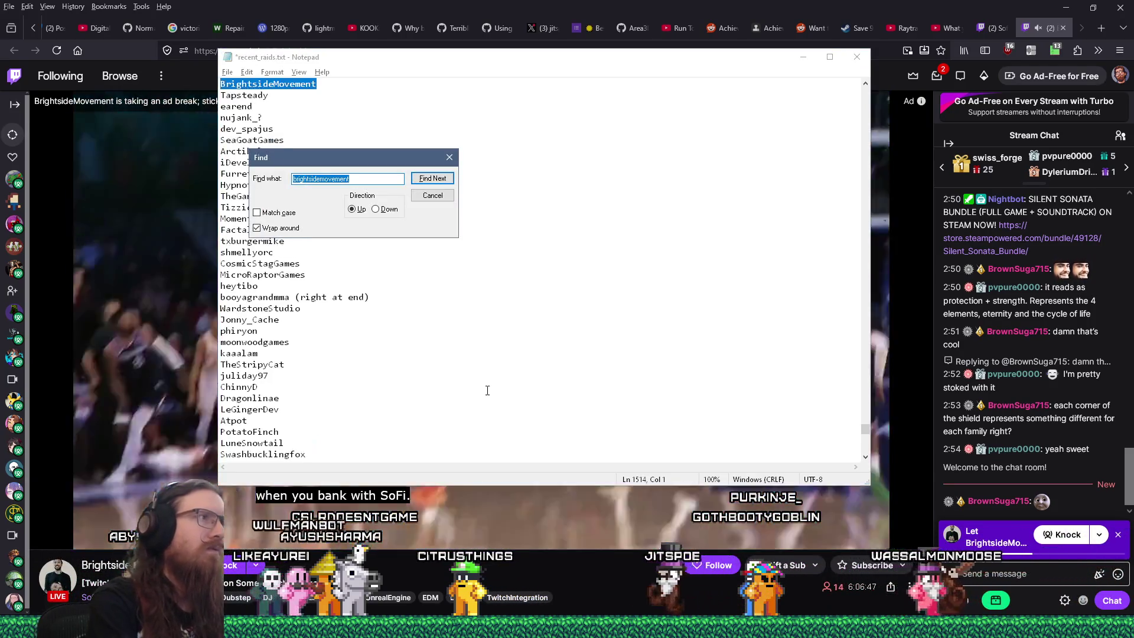
pyautogui.press('Escape')
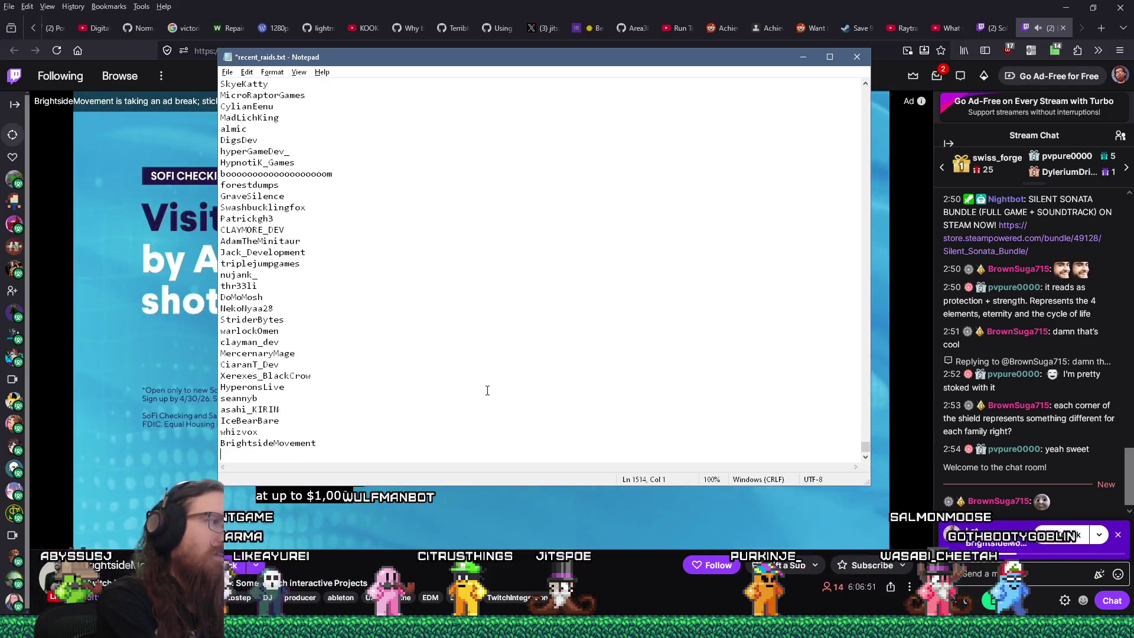
pyautogui.hotkey('alt', 'Tab')
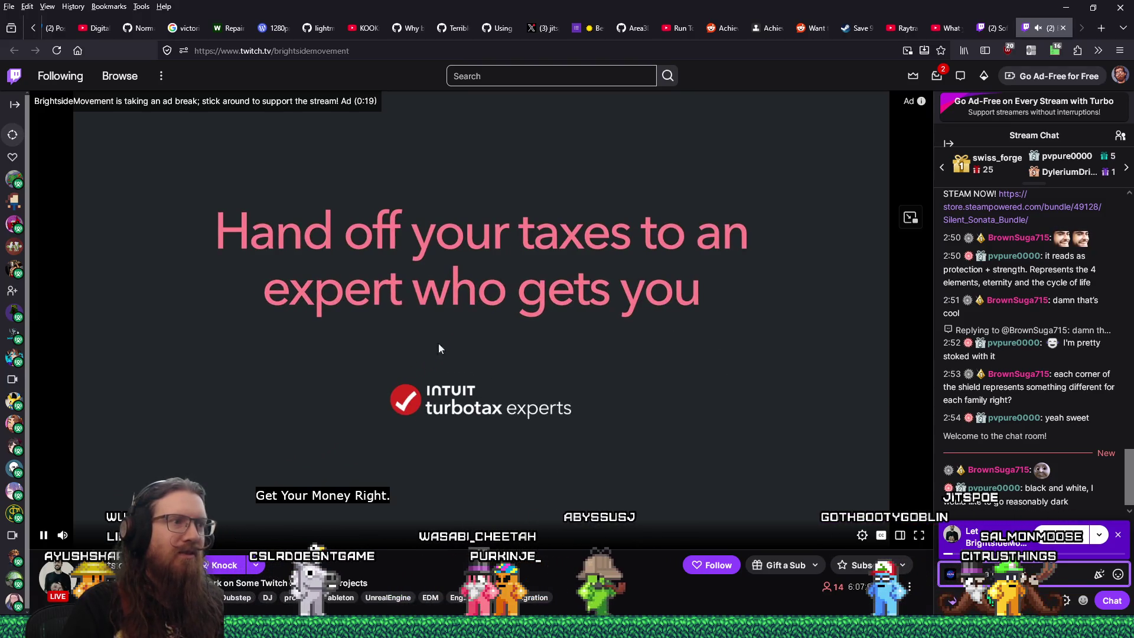
# Step: View the Software and Game Development directory, then return to the interactive UE5 stream tab
pyautogui.click(996, 29)
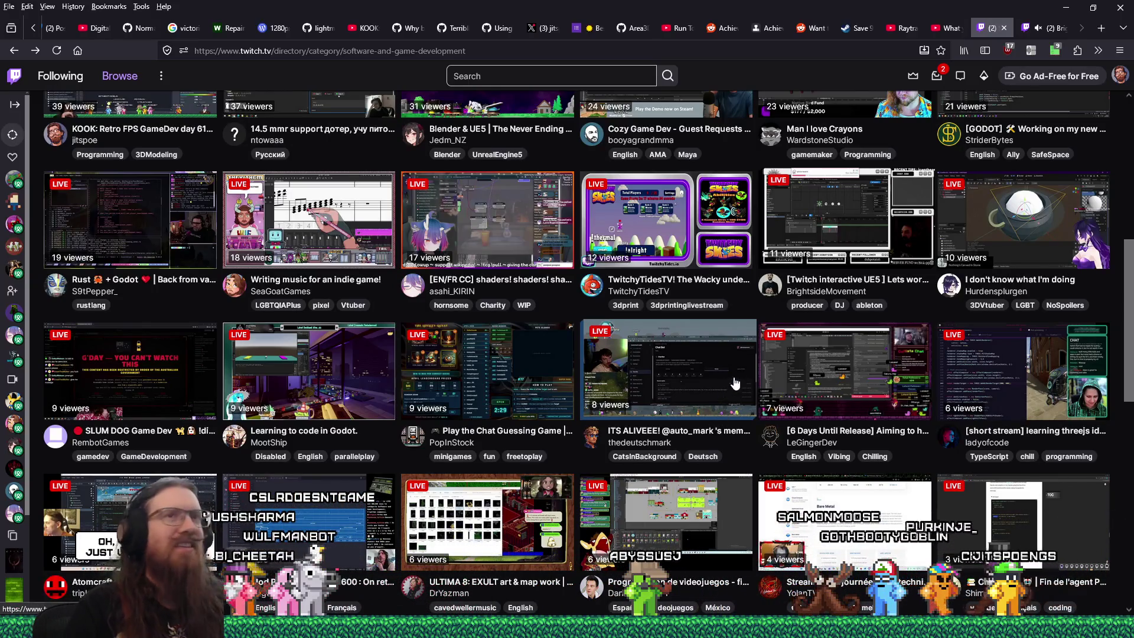
pyautogui.moveTo(1052, 31)
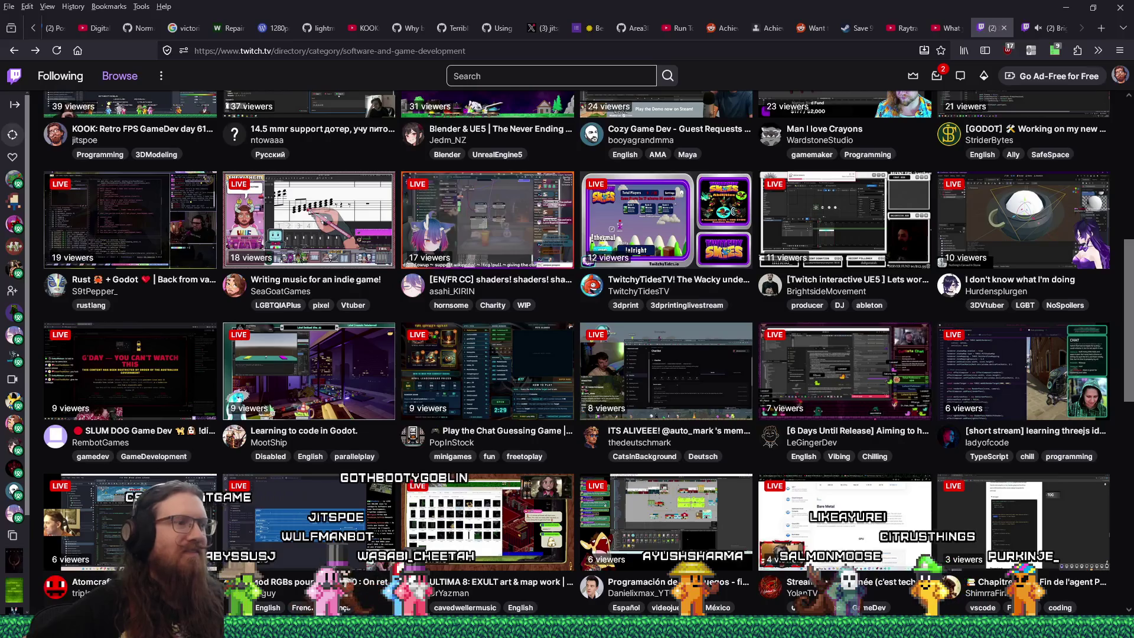
pyautogui.hotkey('ctrl', 'Tab')
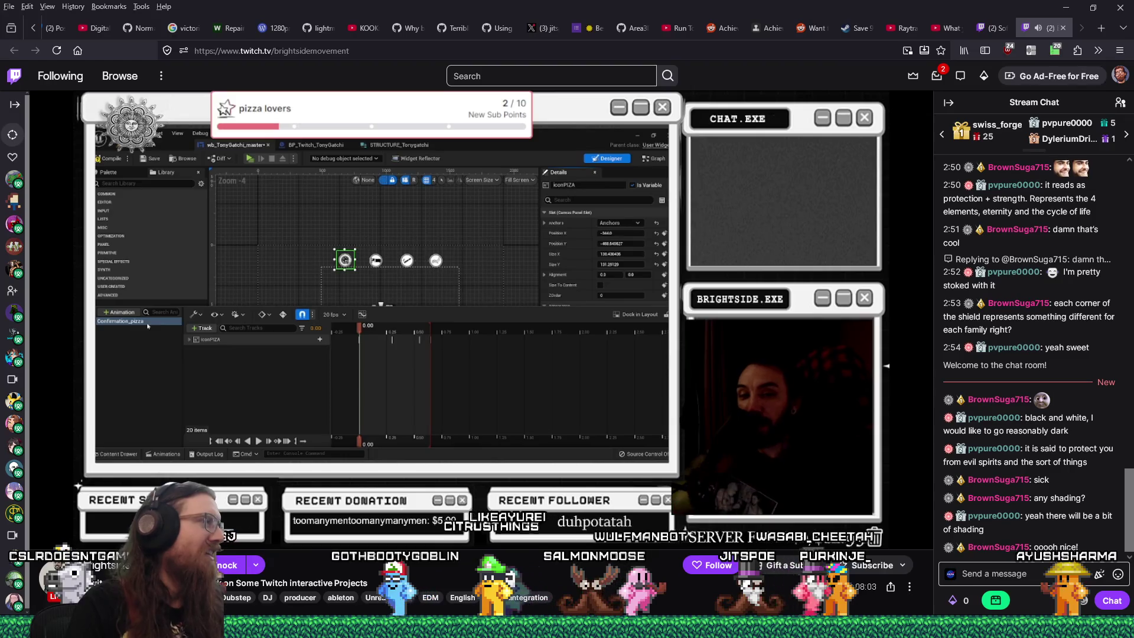
# Step: Bring up the player's volume control on the live UE5 stream
pyautogui.moveTo(91, 538)
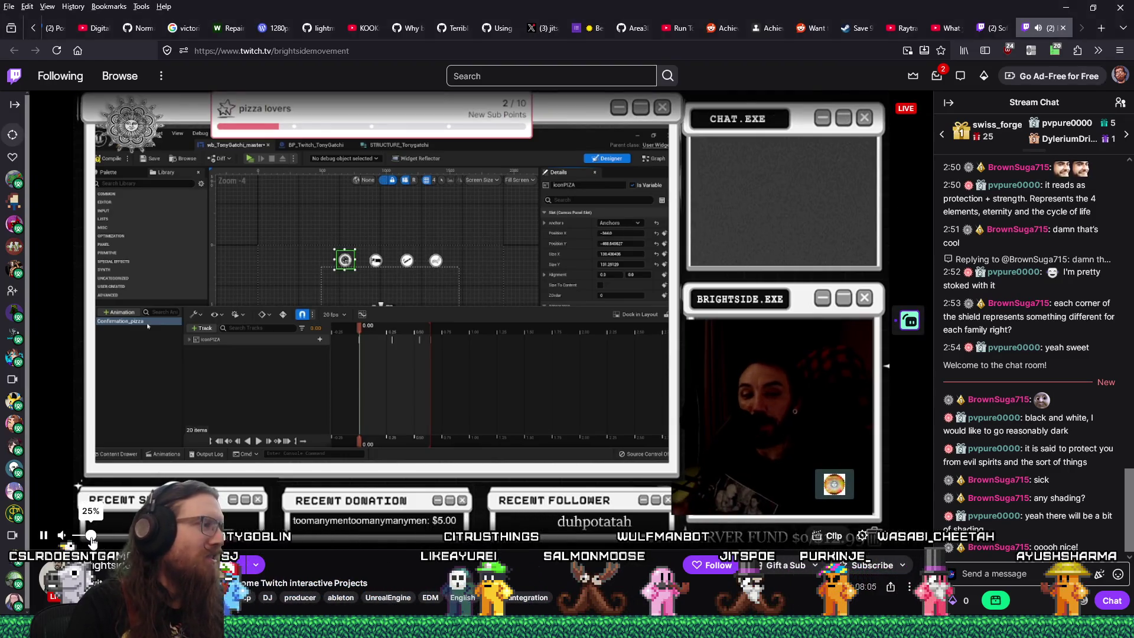